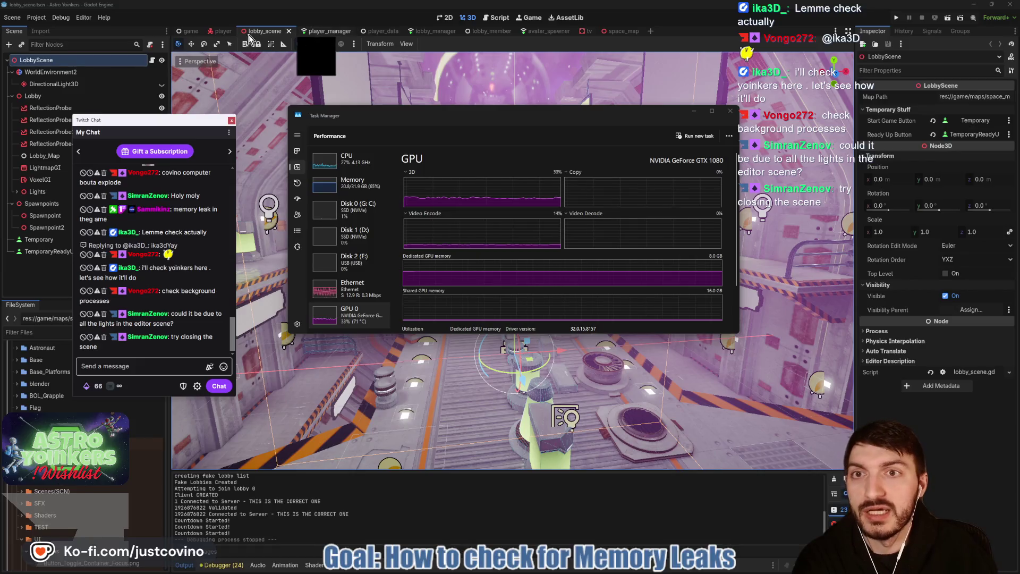
Step: Check the player scene's GPU load in Task Manager, then return to the lobby_scene tab
{"action": "left_click", "coordinate": [216, 33]}
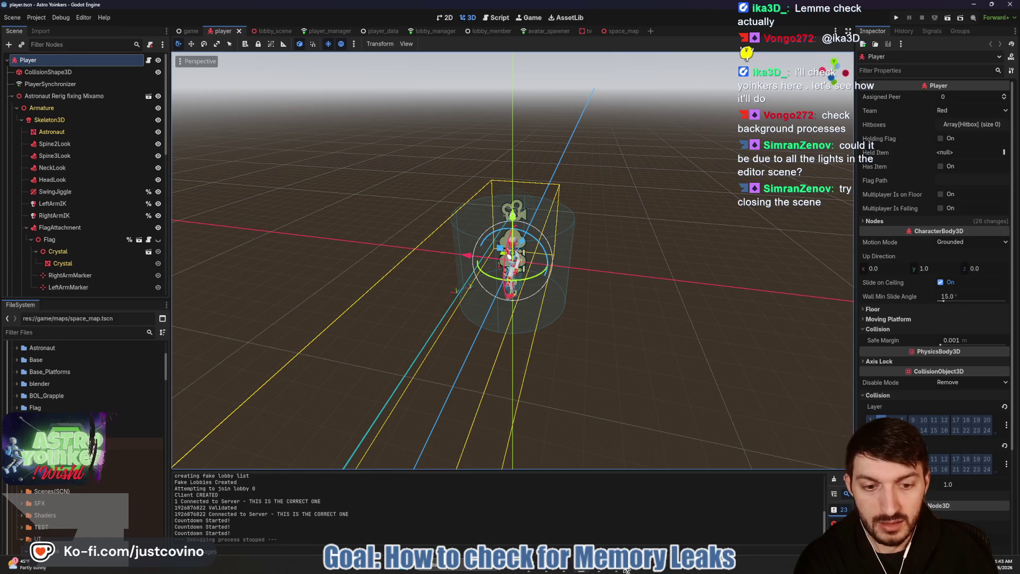
{"action": "left_click", "coordinate": [457, 568]}
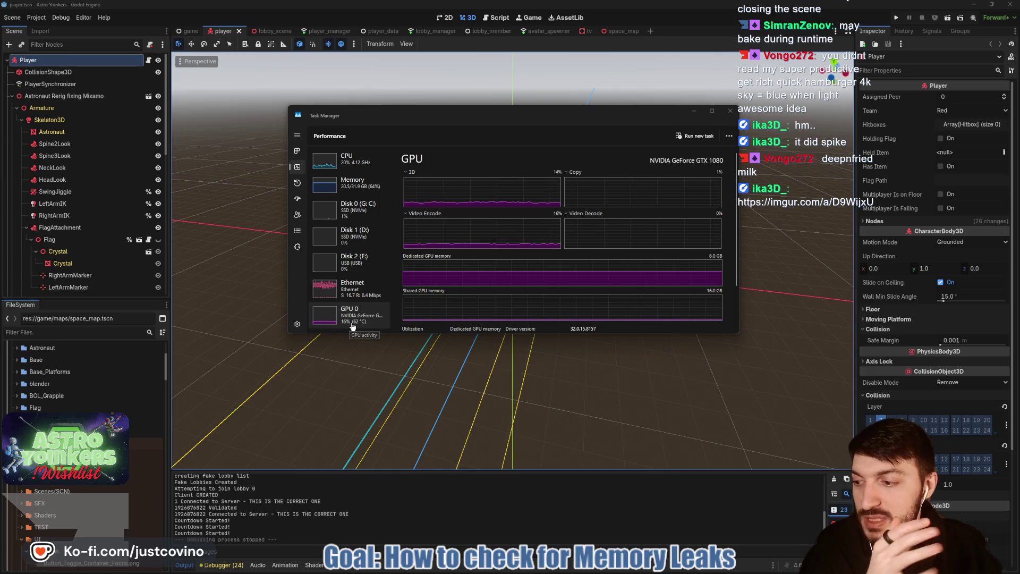
{"action": "left_click", "coordinate": [273, 30]}
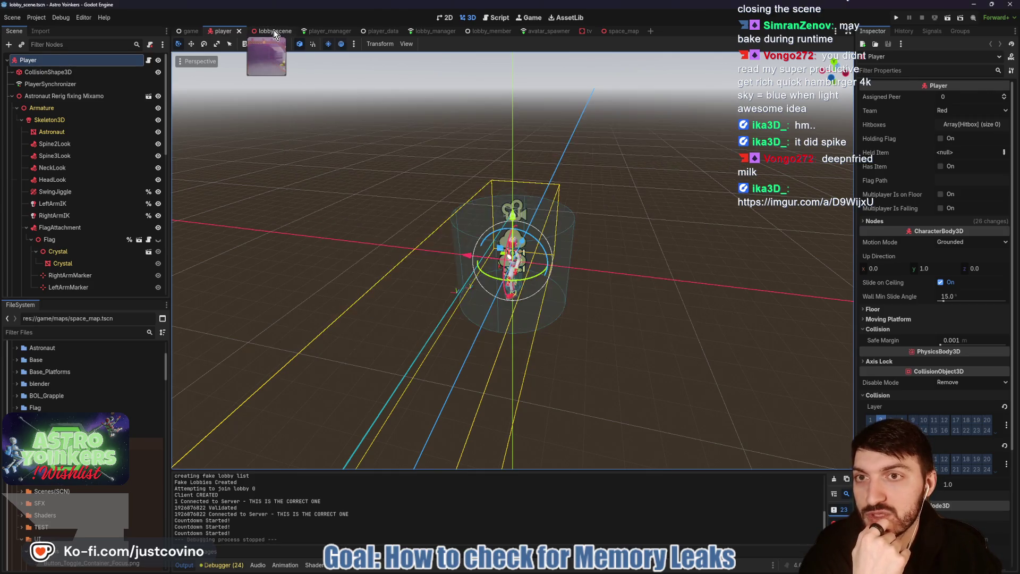
Step: Bring Task Manager forward, view the viewer's RTX 3060 Task Manager GIF enlarged on Imgur, then close it
{"action": "left_click", "coordinate": [614, 570]}
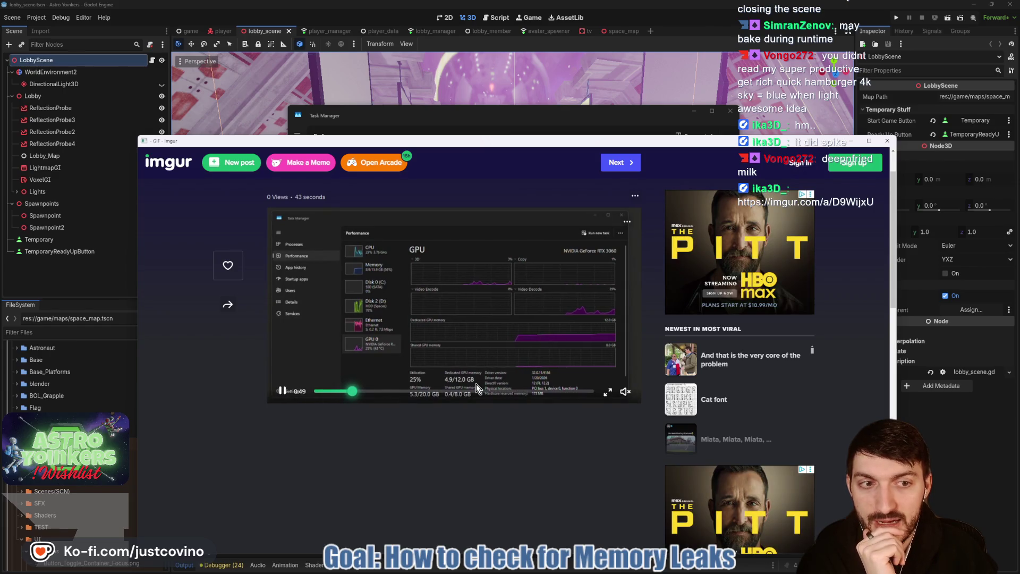
{"action": "left_click", "coordinate": [607, 396]}
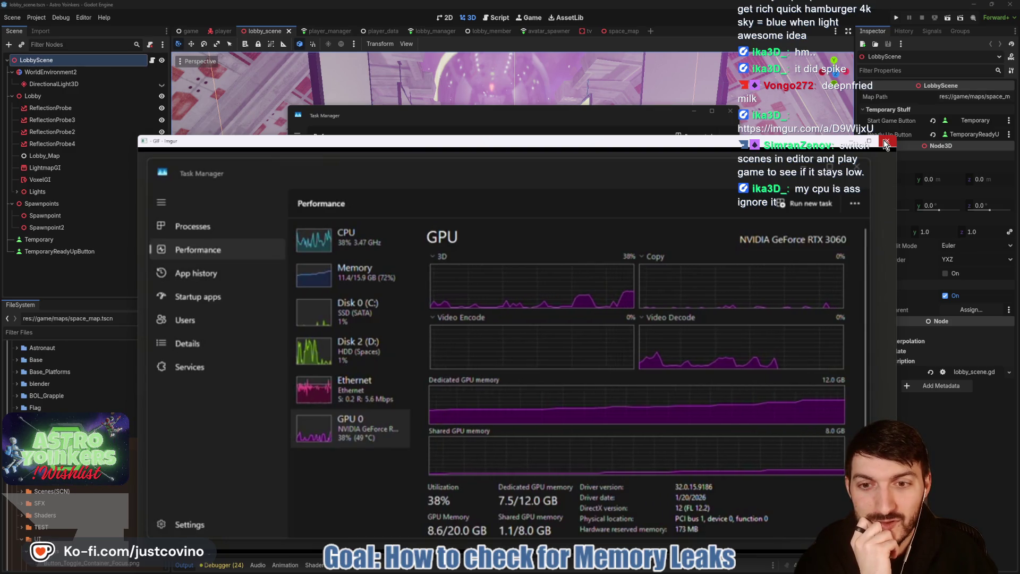
{"action": "left_click", "coordinate": [884, 140]}
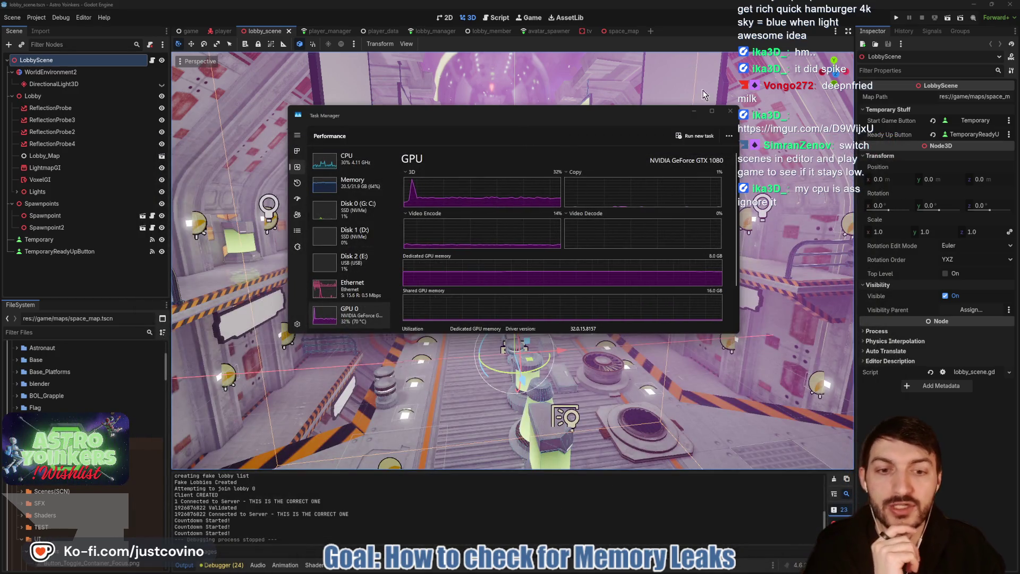
Step: Run Astro Yoinkers in debug and watch the GTX 1080 reach about 83% 3D load
{"action": "left_click", "coordinate": [896, 19]}
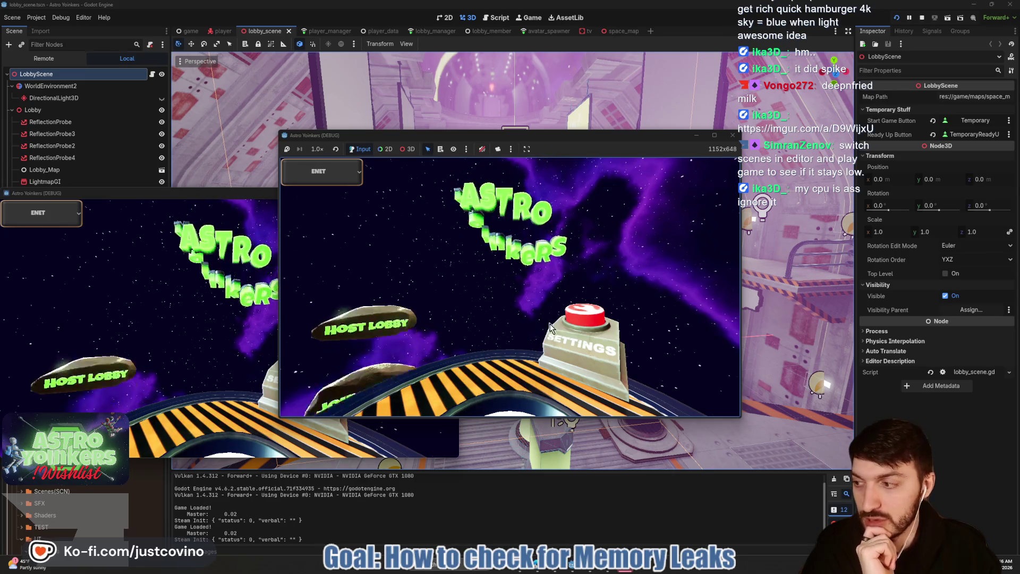
{"action": "left_click", "coordinate": [610, 571]}
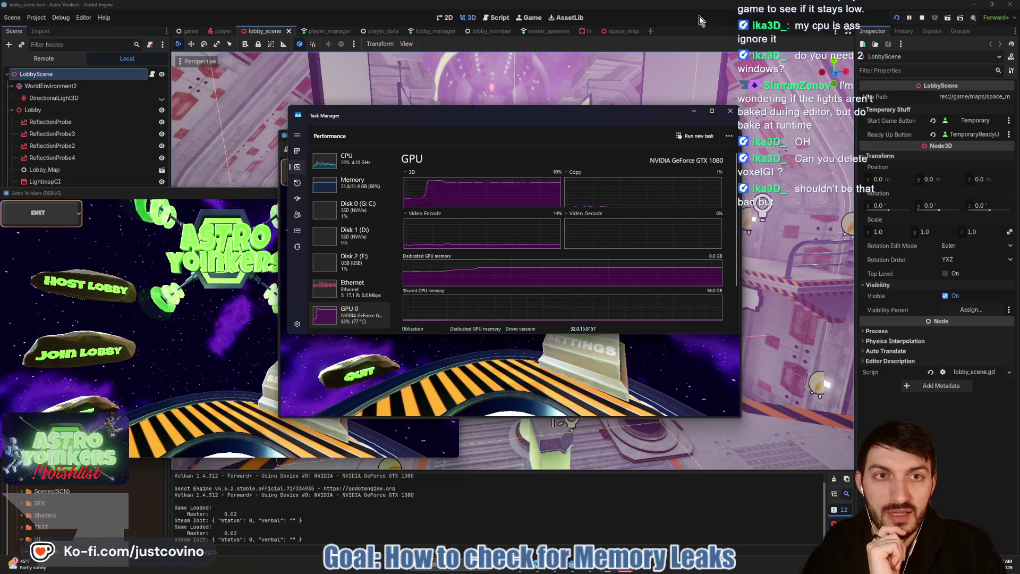
Step: Stop the game and open MainMenuScene from the Game scene in the 3D view
{"action": "left_click", "coordinate": [923, 18]}
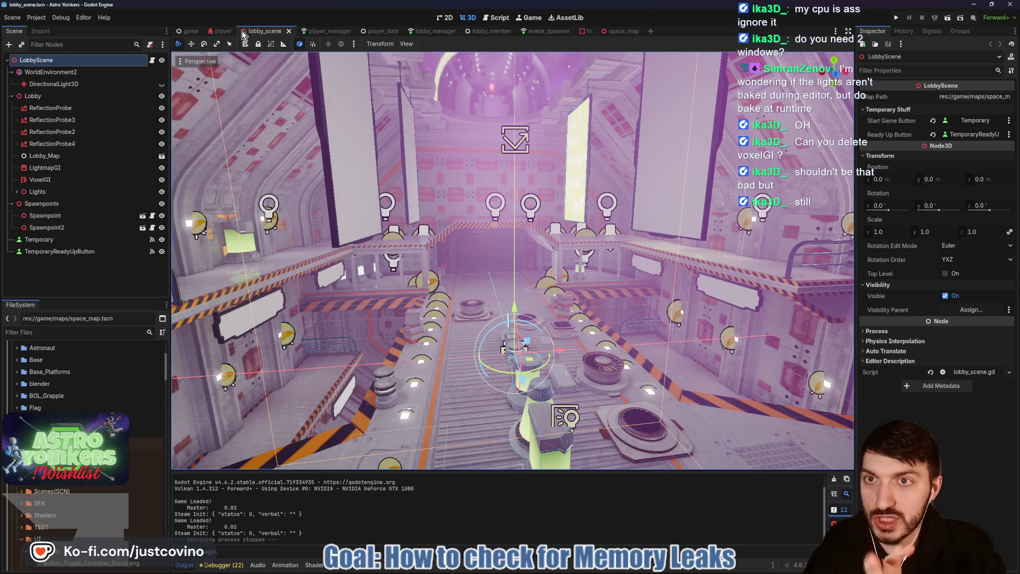
{"action": "left_click", "coordinate": [192, 32]}
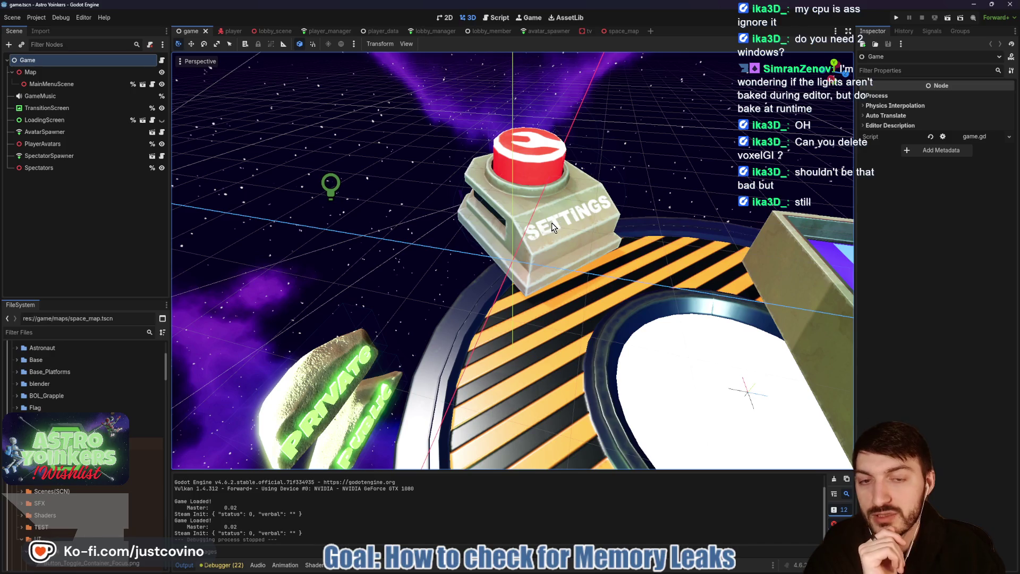
{"action": "left_click", "coordinate": [143, 84]}
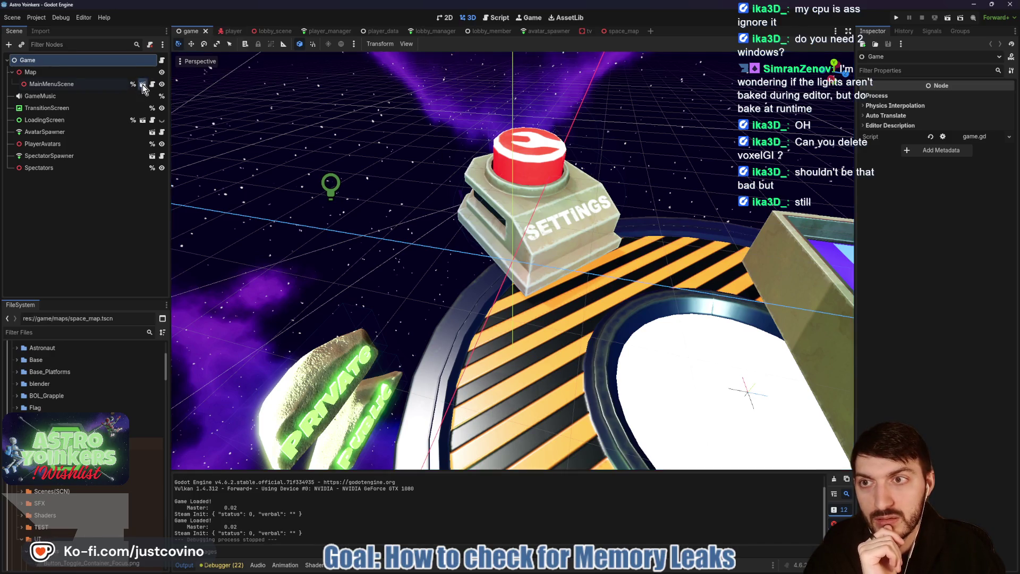
{"action": "left_click", "coordinate": [468, 17]}
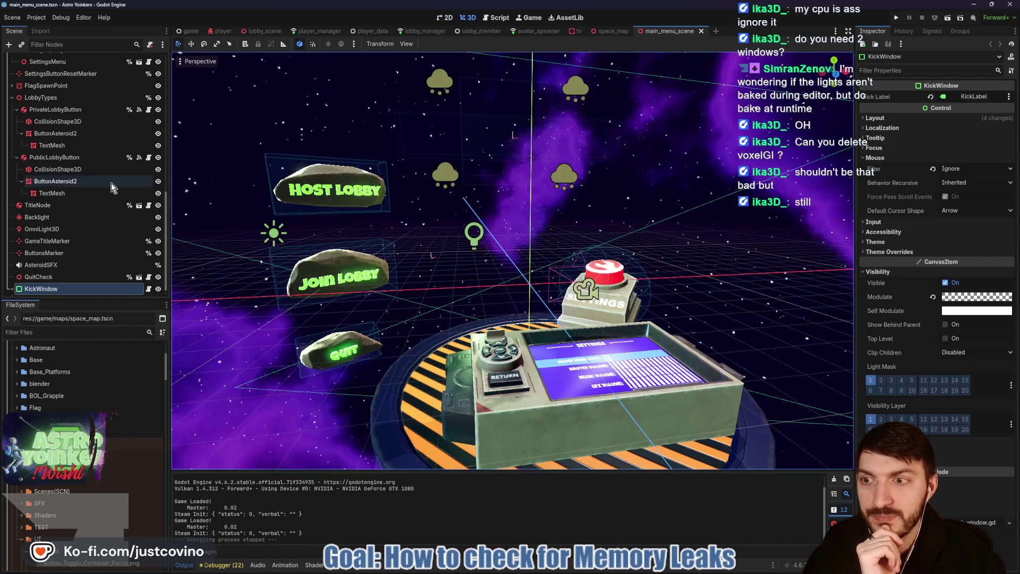
Step: Relaunch the project in debug with F5 from the main menu scene
{"action": "scroll", "coordinate": [69, 250], "scroll_direction": "up", "scroll_amount": 5}
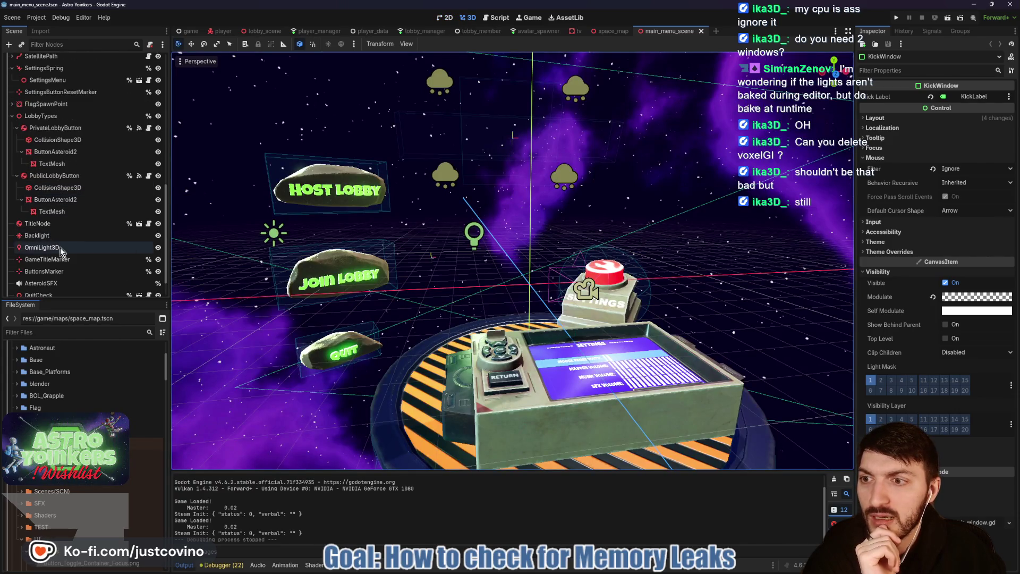
{"action": "scroll", "coordinate": [68, 246], "scroll_direction": "up", "scroll_amount": 4}
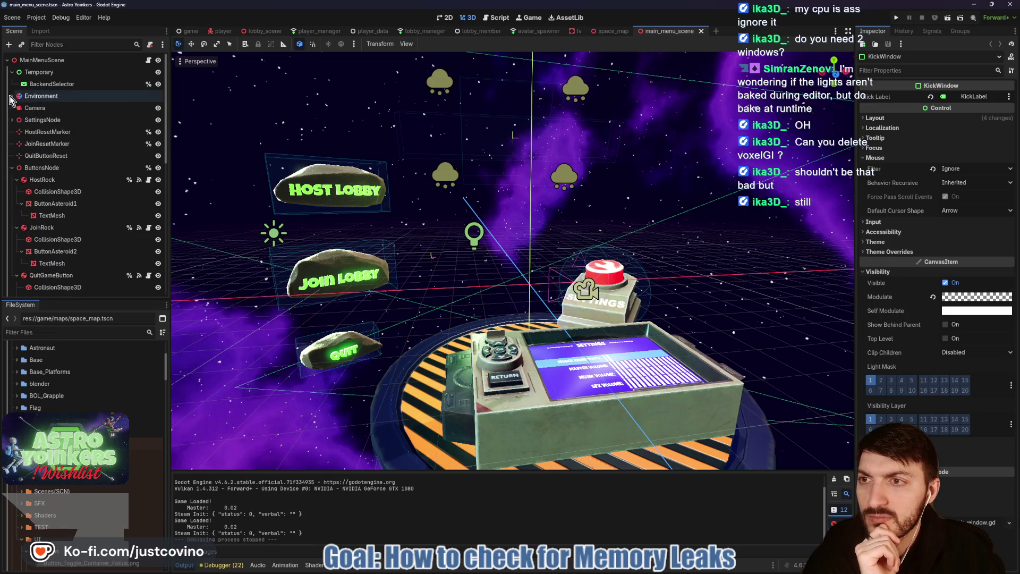
{"action": "scroll", "coordinate": [74, 180], "scroll_direction": "down", "scroll_amount": 6}
{"action": "scroll", "coordinate": [80, 188], "scroll_direction": "down", "scroll_amount": 3}
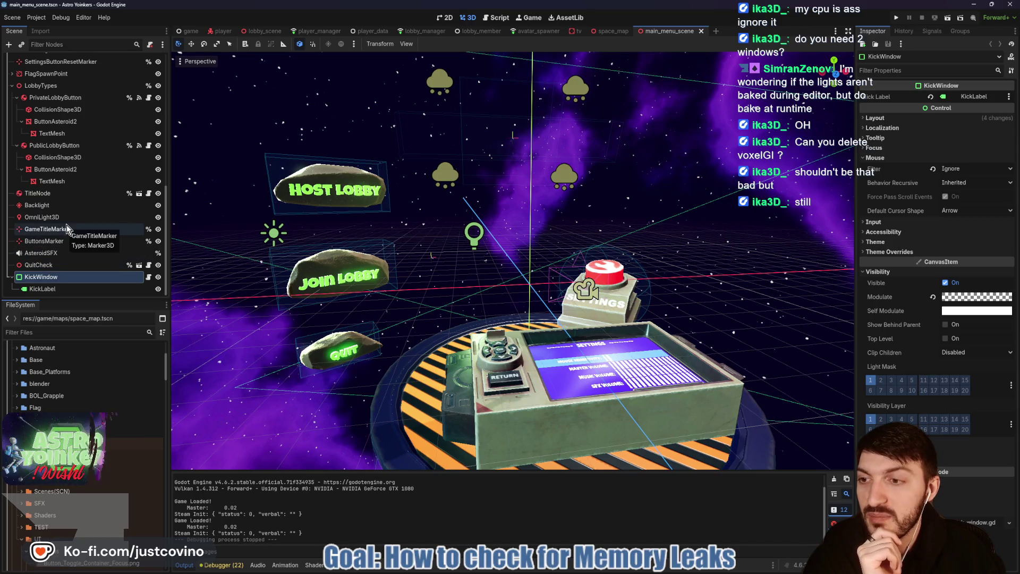
{"action": "scroll", "coordinate": [68, 237], "scroll_direction": "up", "scroll_amount": 4}
{"action": "scroll", "coordinate": [68, 230], "scroll_direction": "up", "scroll_amount": 2}
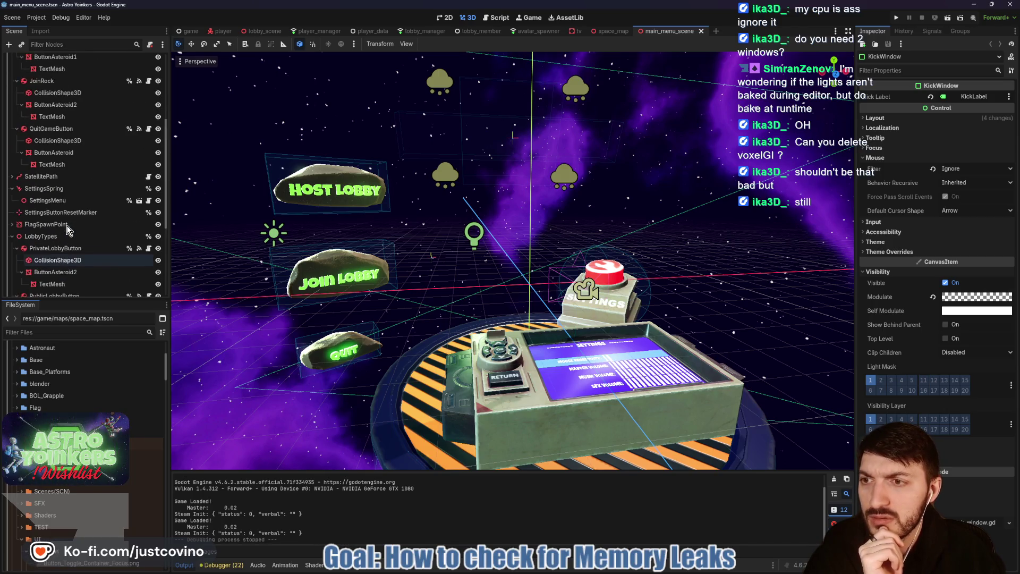
{"action": "key", "text": "F5"}
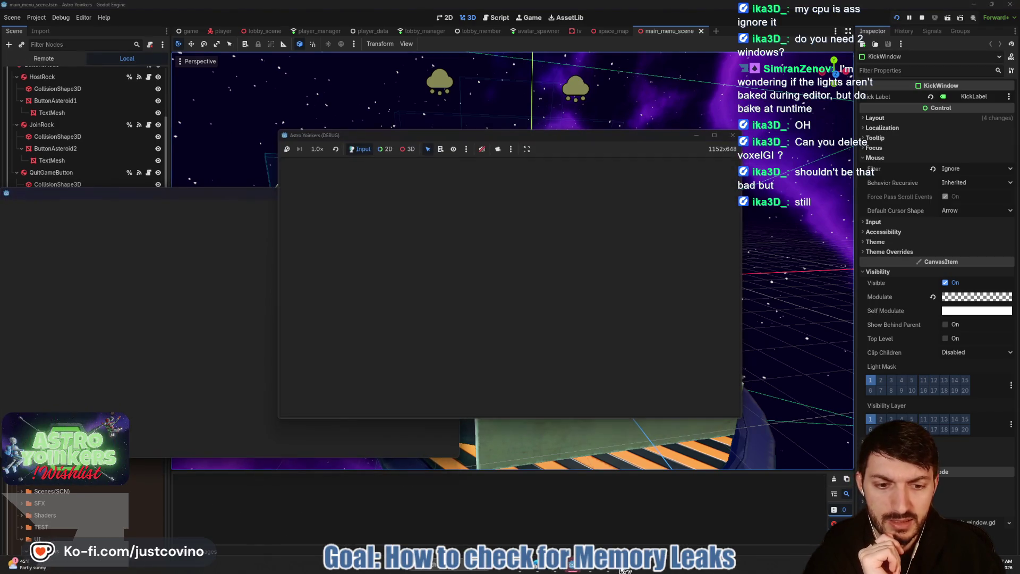
Step: Switch between the two main-menu debug windows and Task Manager's GPU graph at about 79% 3D load
{"action": "left_click", "coordinate": [608, 512]}
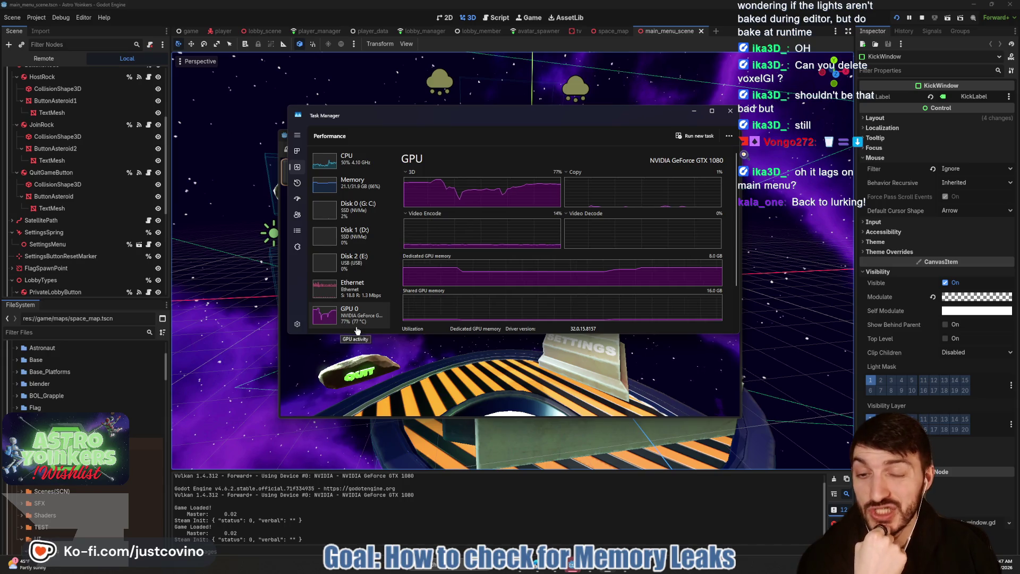
{"action": "mouse_move", "coordinate": [579, 571]}
{"action": "left_click", "coordinate": [611, 532]}
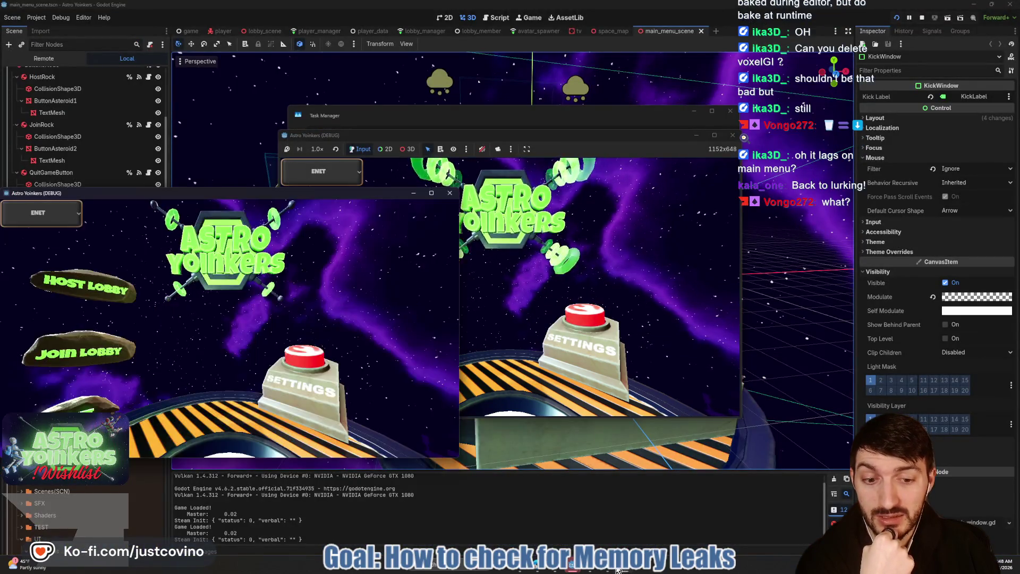
{"action": "left_click", "coordinate": [610, 571]}
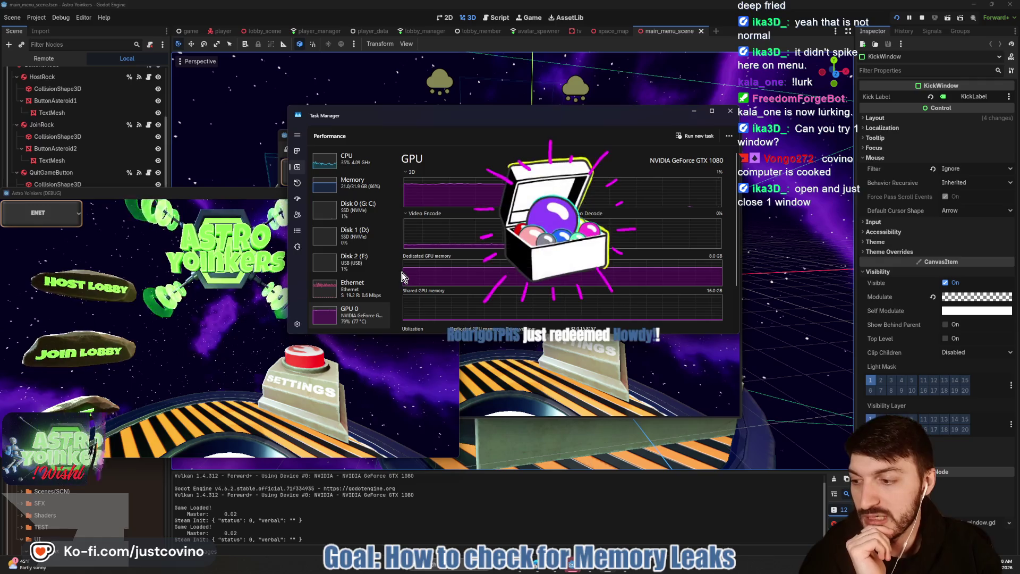
{"action": "left_click", "coordinate": [240, 195]}
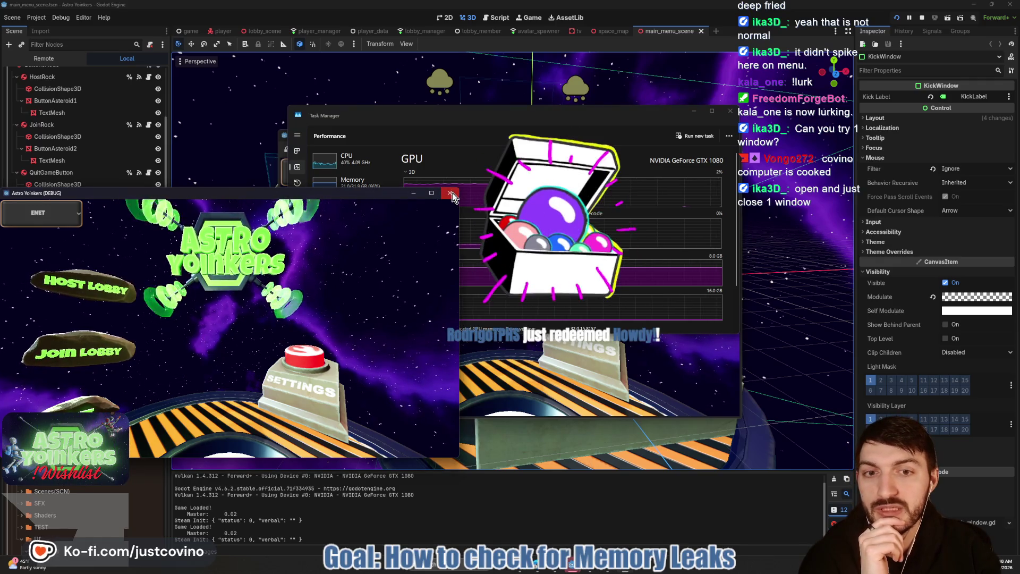
Step: Close one Astro Yoinkers debug window, shift Task Manager left, and enlarge the Imgur GIF again
{"action": "left_click", "coordinate": [450, 194]}
{"action": "left_click_drag", "start_coordinate": [549, 109], "coordinate": [500, 111]}
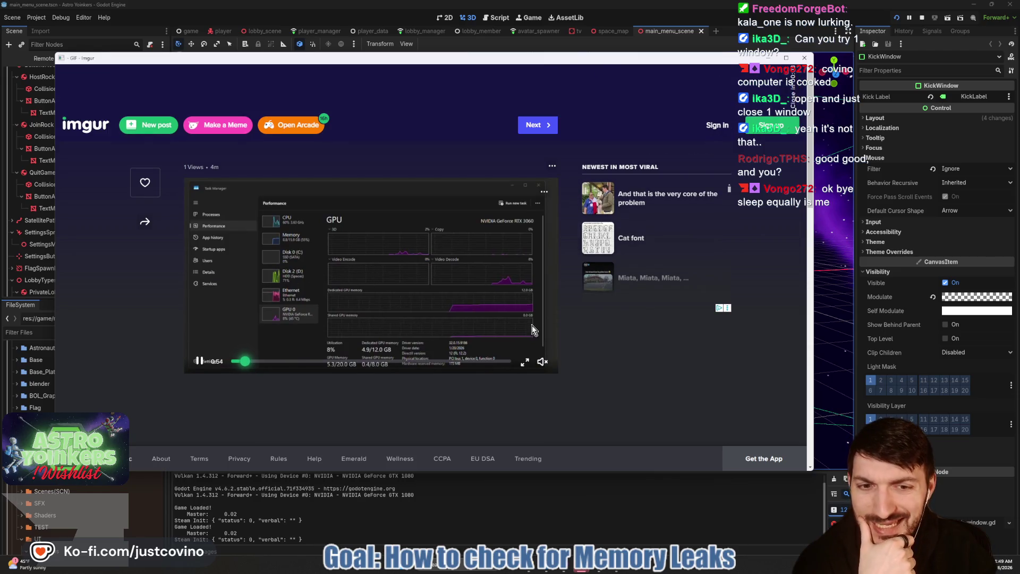
{"action": "left_click", "coordinate": [524, 363]}
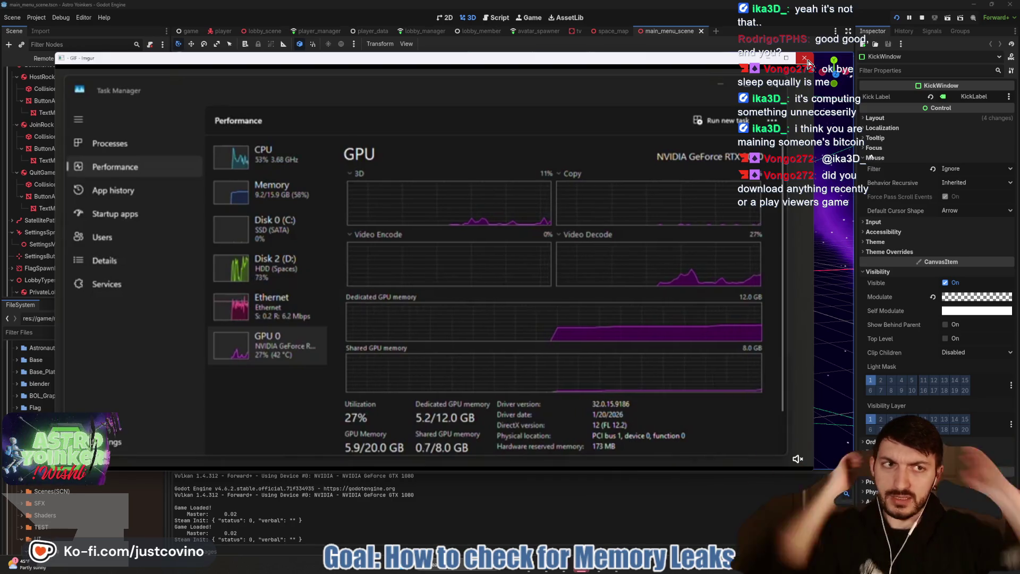
Step: Close the Imgur GIF of the GeForce card's GPU performance graphs
{"action": "left_click", "coordinate": [806, 60]}
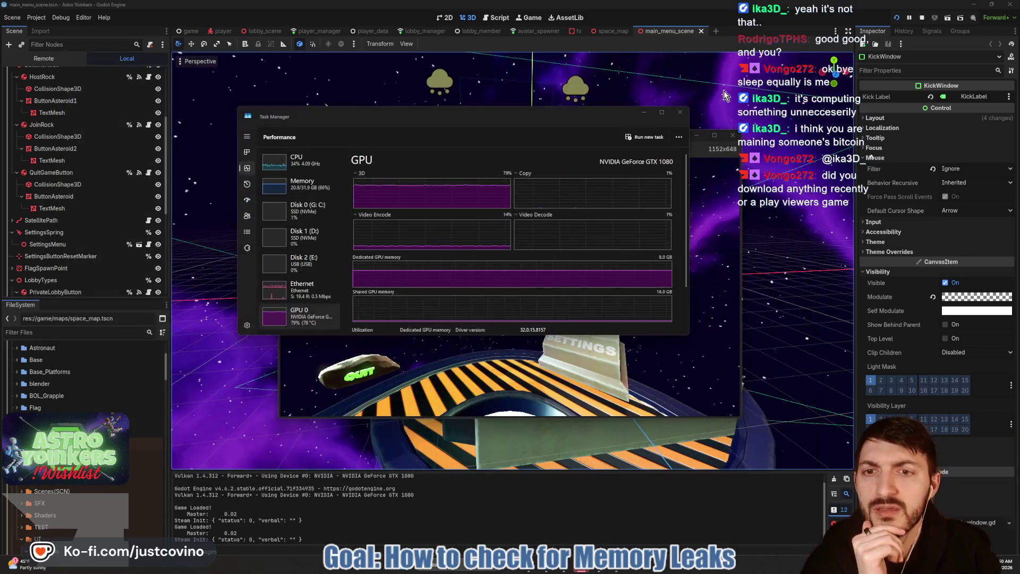
Step: Switch Task Manager to the Memory page showing 20.1 GB of 32 GB in use
{"action": "left_click", "coordinate": [302, 189]}
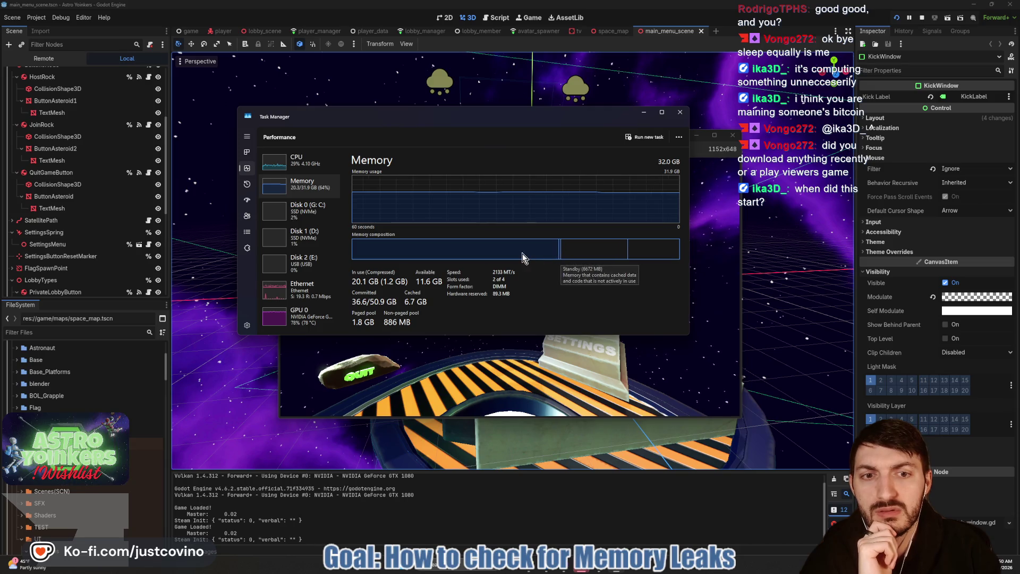
Step: Drag Task Manager to the screen's left edge to expose the Astro Yoinkers debug window
{"action": "mouse_move", "coordinate": [522, 254]}
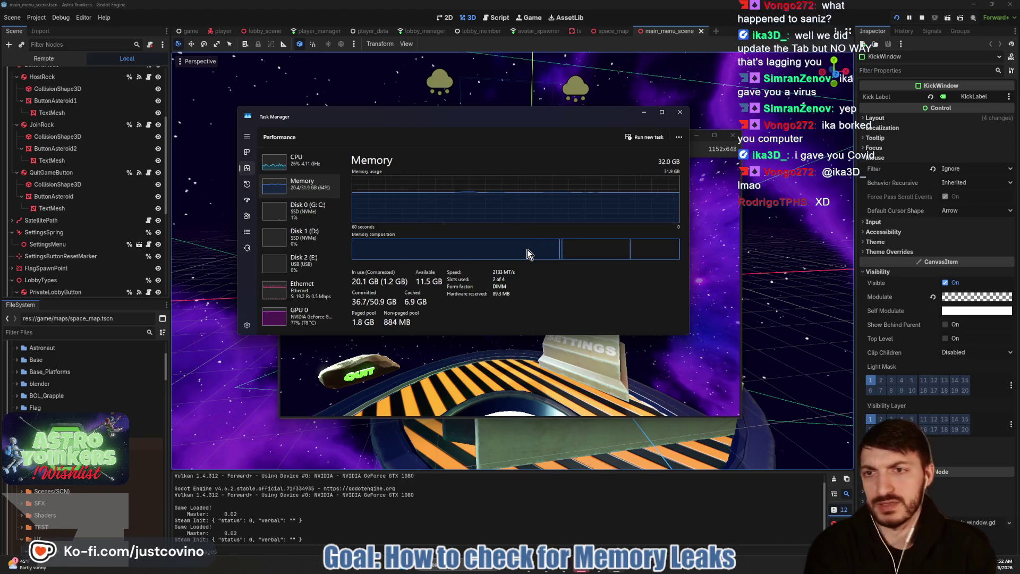
{"action": "left_click_drag", "start_coordinate": [455, 122], "coordinate": [0, 155]}
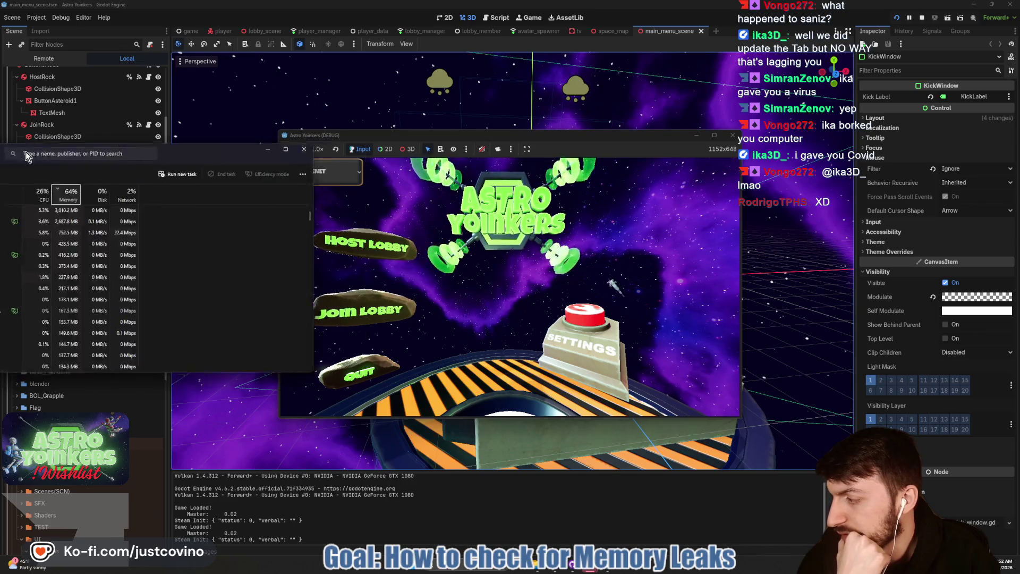
{"action": "key", "text": "ctrl+shift+Escape"}
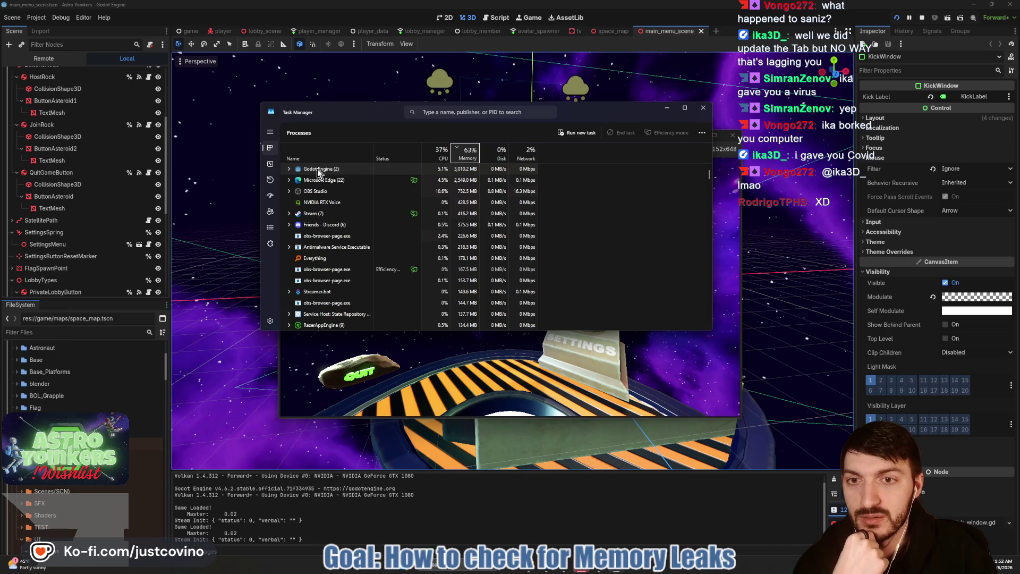
{"action": "left_click", "coordinate": [288, 181]}
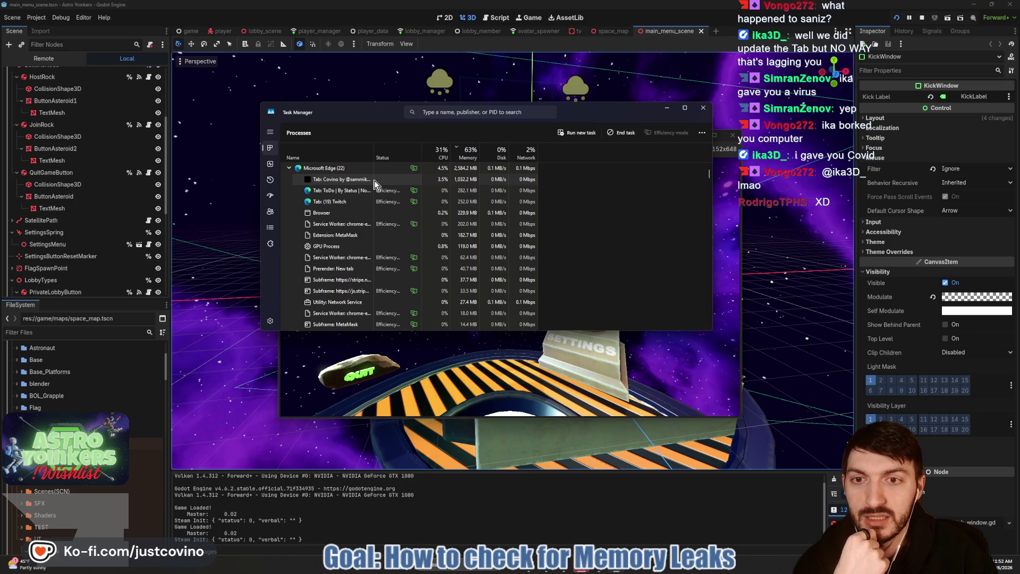
{"action": "scroll", "coordinate": [372, 185], "scroll_direction": "down", "scroll_amount": 3}
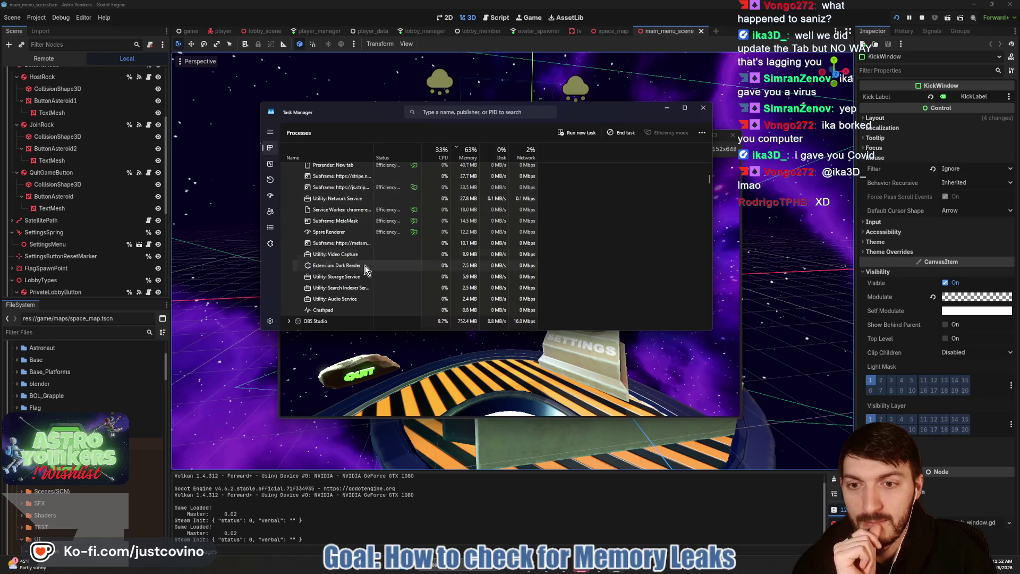
{"action": "scroll", "coordinate": [365, 263], "scroll_direction": "down", "scroll_amount": 1}
{"action": "scroll", "coordinate": [365, 262], "scroll_direction": "up", "scroll_amount": 4}
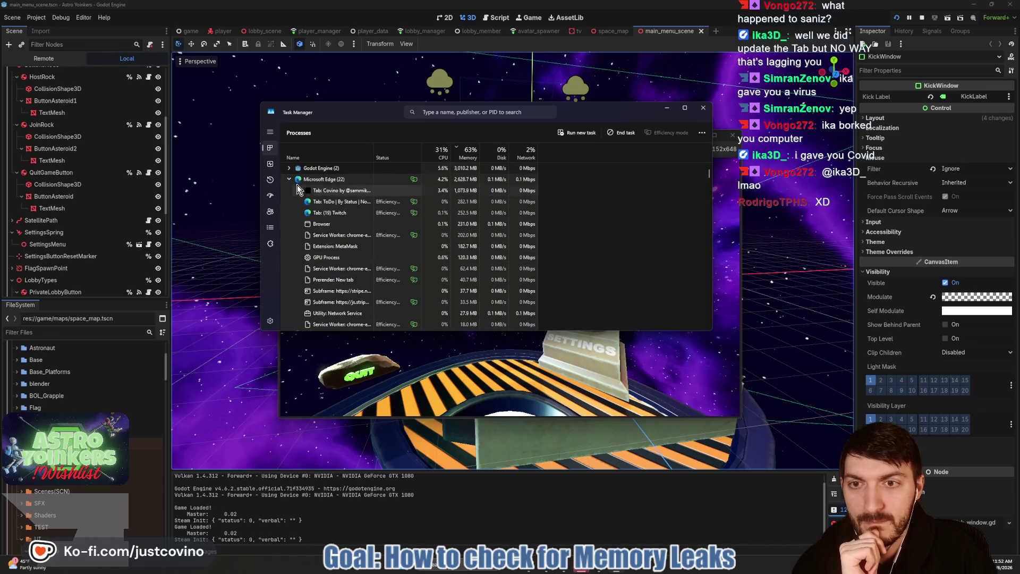
{"action": "left_click", "coordinate": [290, 179]}
{"action": "left_click", "coordinate": [468, 153]}
{"action": "left_click", "coordinate": [465, 154]}
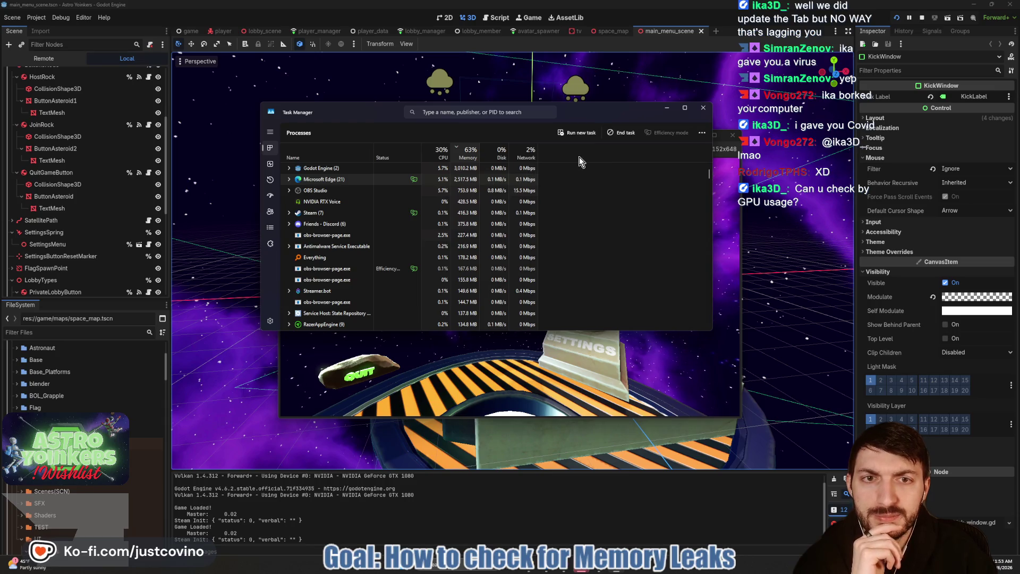
Step: Expand all process groups in Task Manager's Processes list
{"action": "left_click", "coordinate": [702, 134]}
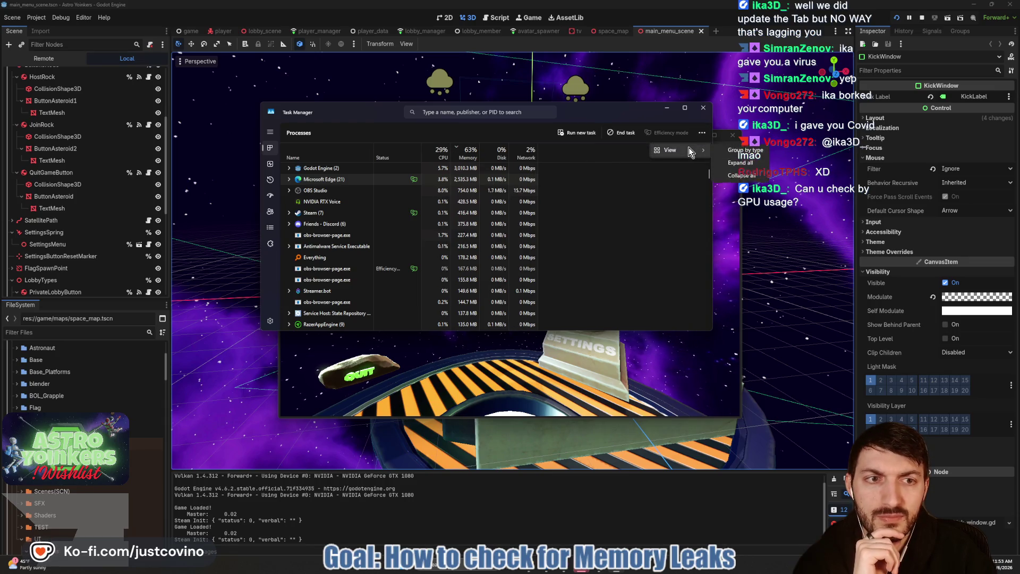
{"action": "mouse_move", "coordinate": [693, 152]}
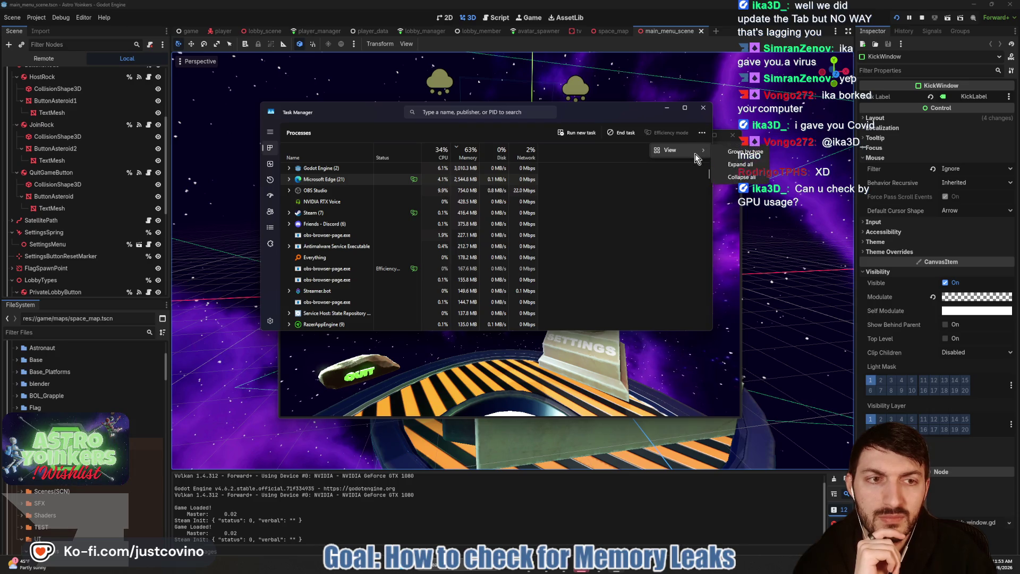
{"action": "left_click", "coordinate": [731, 168]}
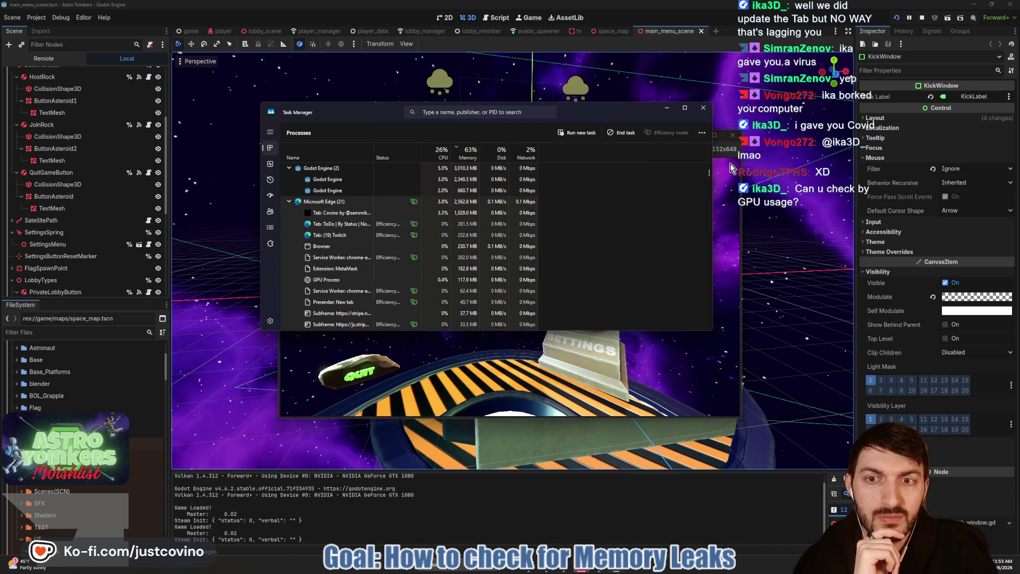
Step: Collapse the Microsoft Edge, Godot Engine, Steam and Friends - Discord groups
{"action": "scroll", "coordinate": [292, 175], "scroll_direction": "down", "scroll_amount": 1}
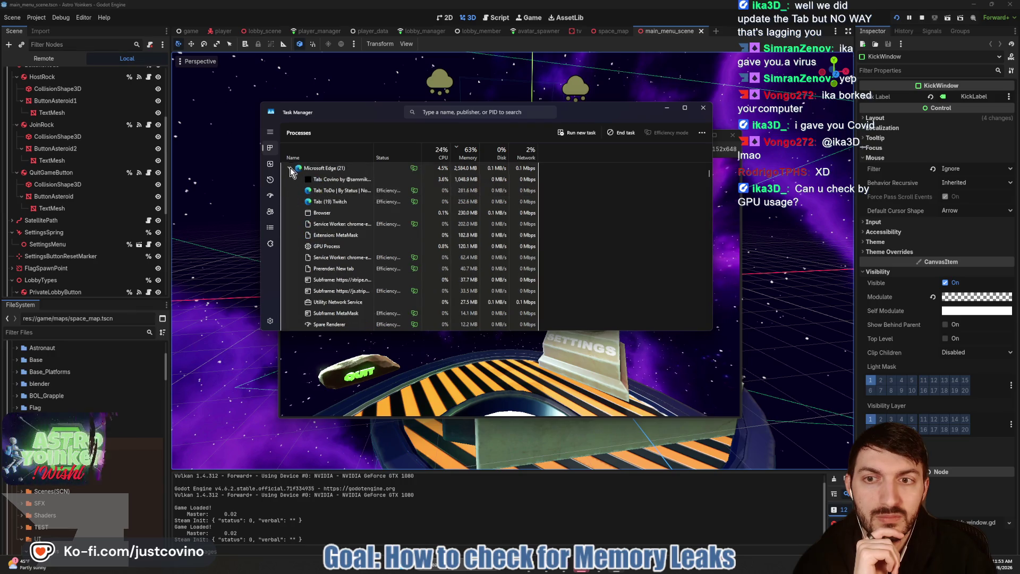
{"action": "left_click", "coordinate": [289, 168]}
{"action": "scroll", "coordinate": [298, 188], "scroll_direction": "up", "scroll_amount": 1}
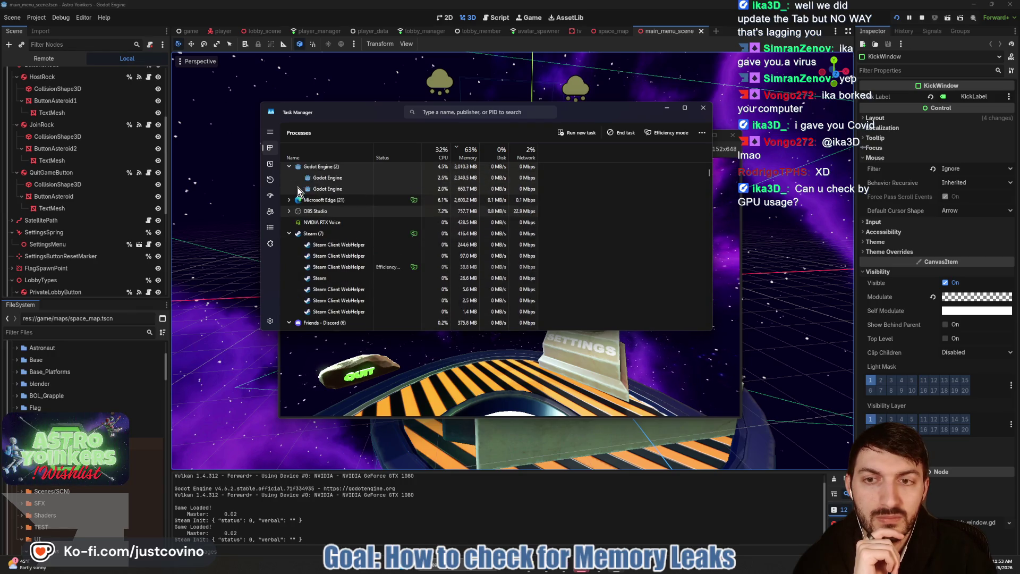
{"action": "left_click", "coordinate": [289, 168]}
{"action": "double_click", "coordinate": [388, 213]}
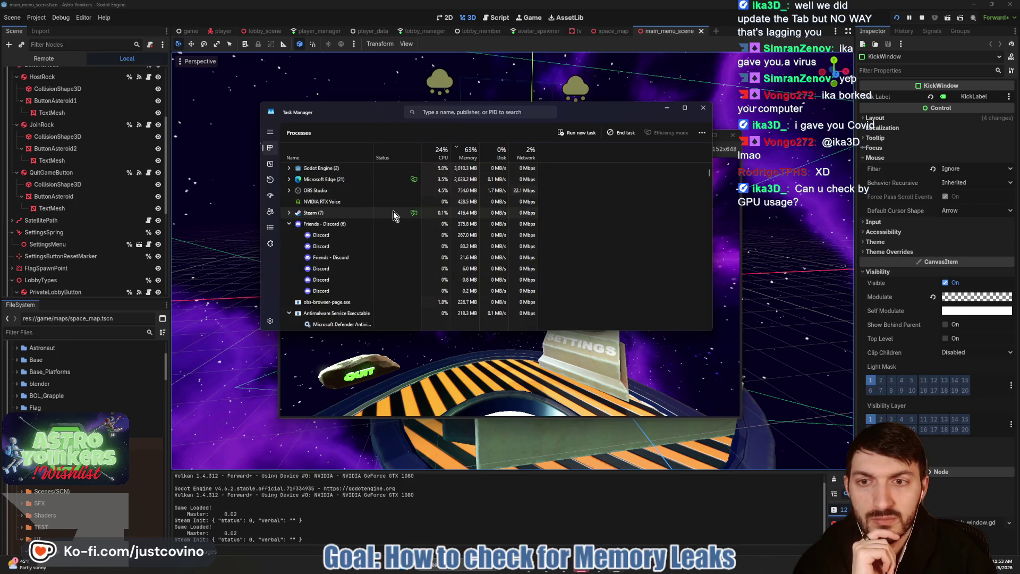
{"action": "key", "text": "Left"}
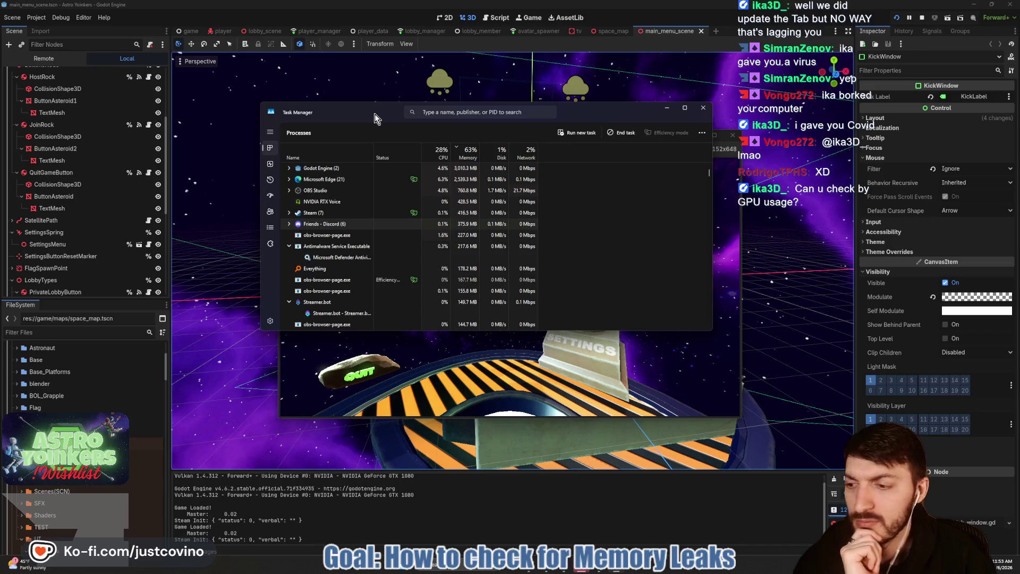
Step: Show the GTX 1080 GPU stats (77% utilization, 5.1/8.0 GB, 78 °C), then launch Resource Monitor
{"action": "left_click", "coordinate": [270, 164]}
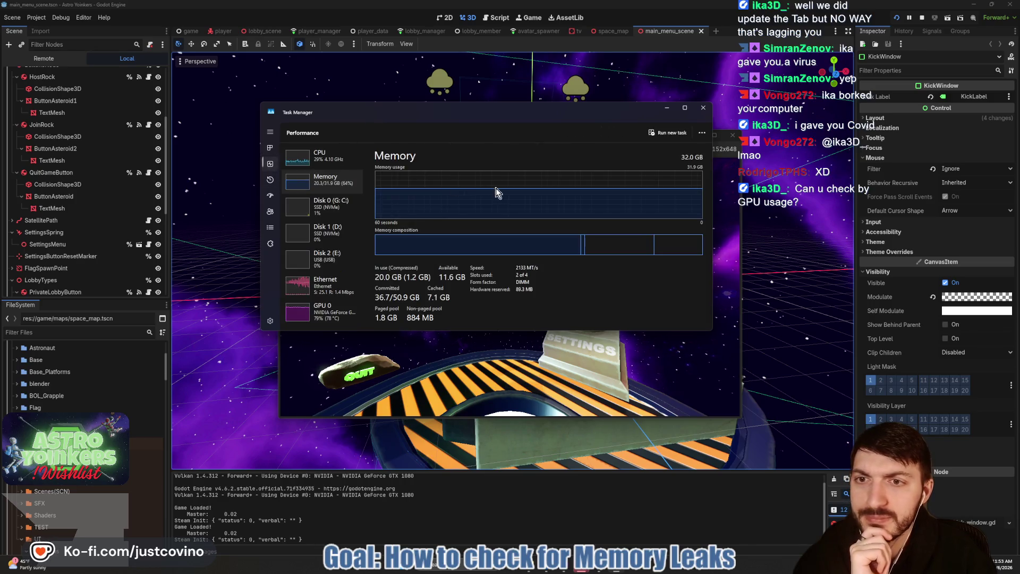
{"action": "left_click", "coordinate": [322, 311]}
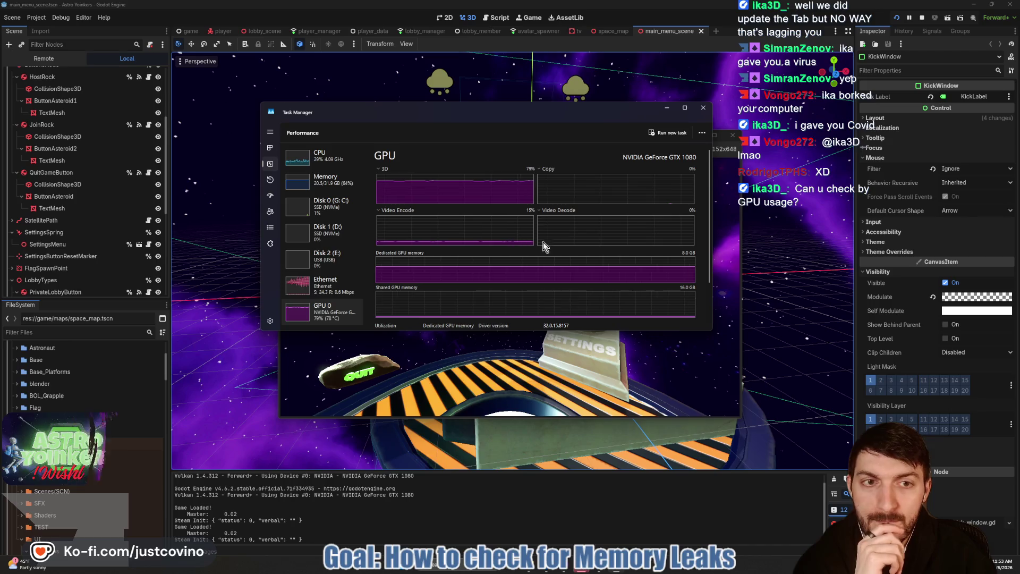
{"action": "scroll", "coordinate": [593, 230], "scroll_direction": "down", "scroll_amount": 2}
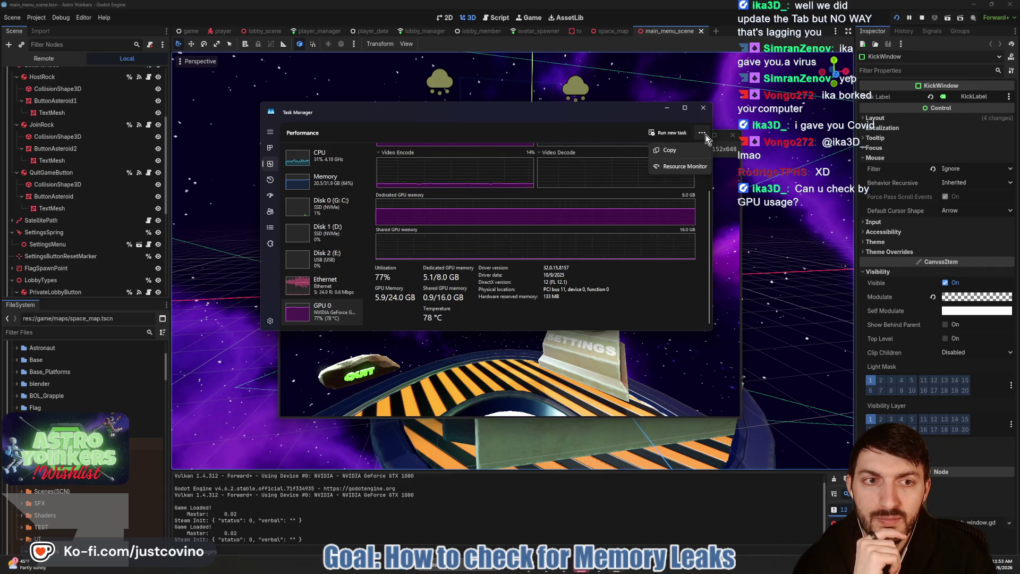
{"action": "left_click", "coordinate": [690, 167]}
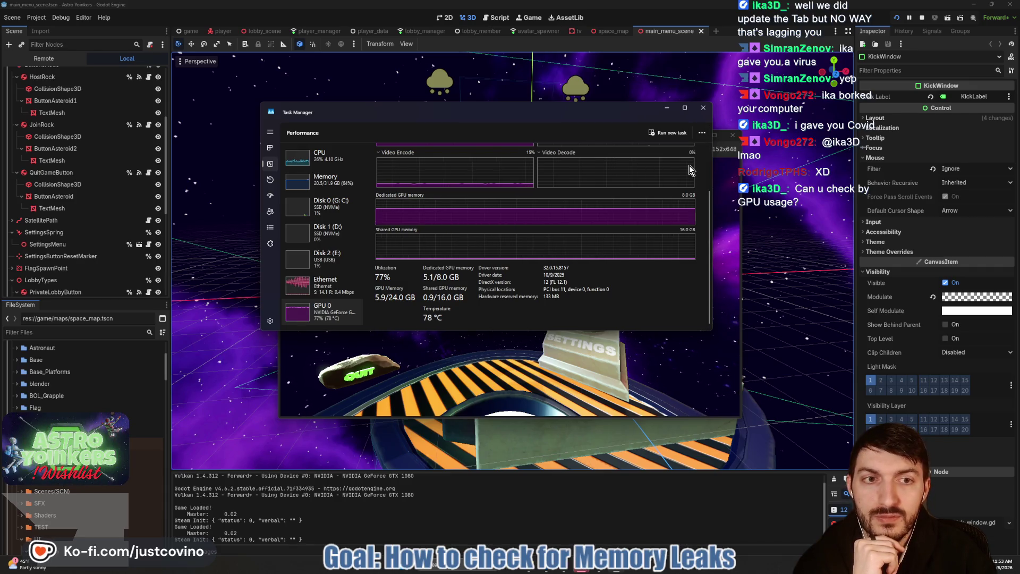
Step: Move Resource Monitor left and view its Memory tab: 63% used, 20,935 of 32,768 MB
{"action": "mouse_move", "coordinate": [410, 129]}
{"action": "left_mouse_down"}
{"action": "mouse_move", "coordinate": [318, 148]}
{"action": "mouse_move", "coordinate": [401, 150]}
{"action": "left_mouse_up"}
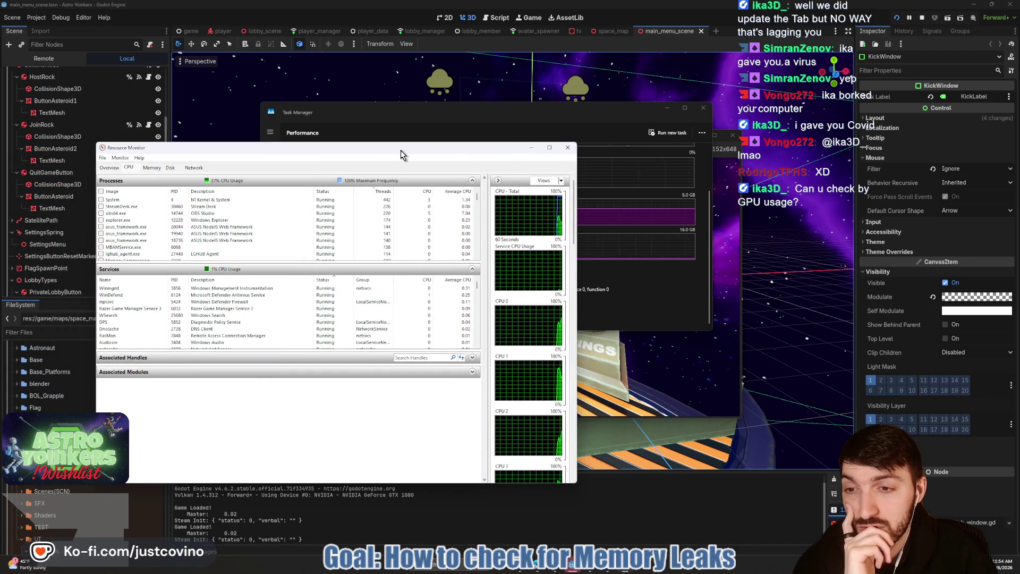
{"action": "left_click_drag", "start_coordinate": [401, 150], "coordinate": [402, 149]}
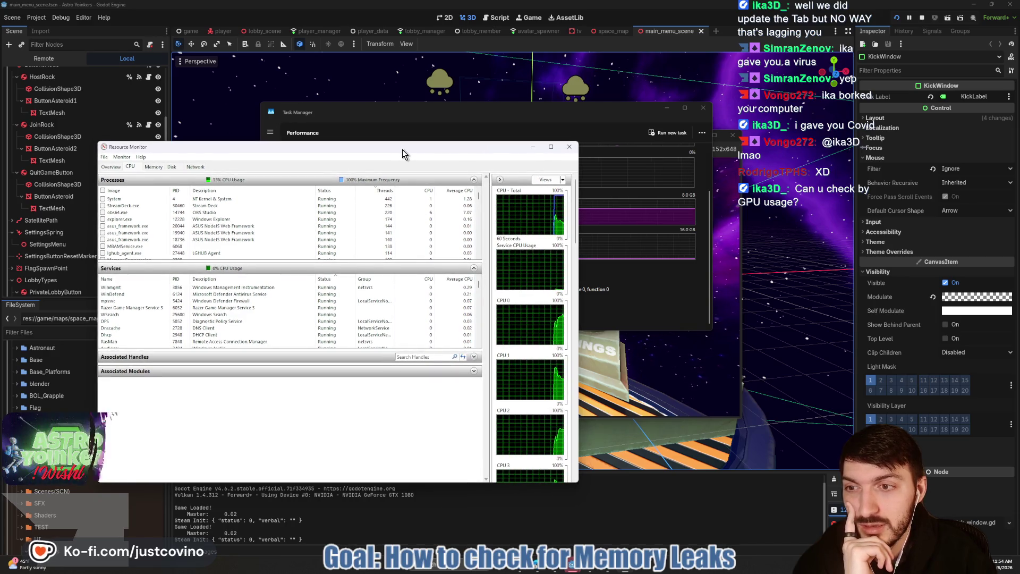
{"action": "left_click_drag", "start_coordinate": [402, 149], "coordinate": [406, 144]}
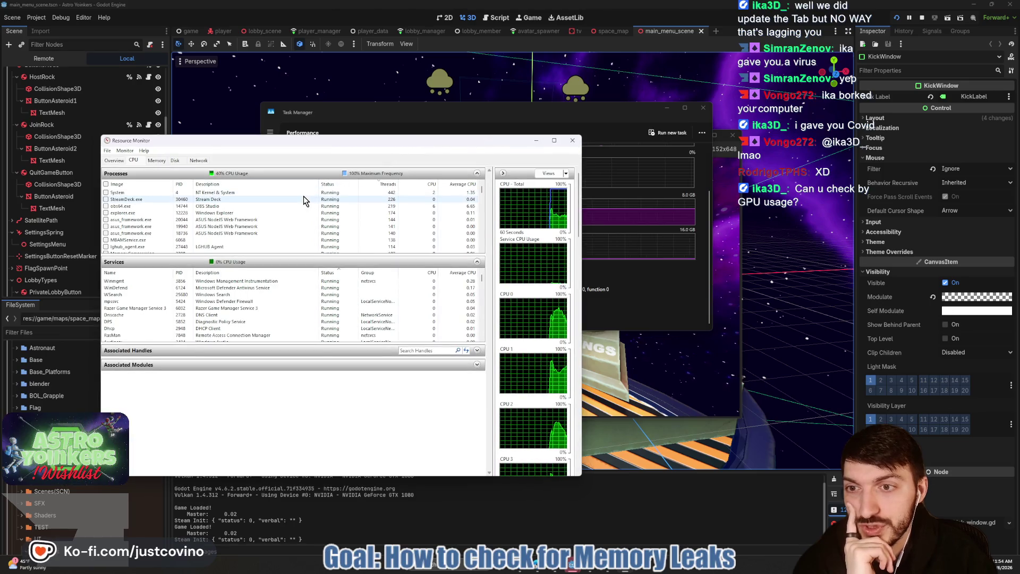
{"action": "scroll", "coordinate": [287, 222], "scroll_direction": "down", "scroll_amount": 3}
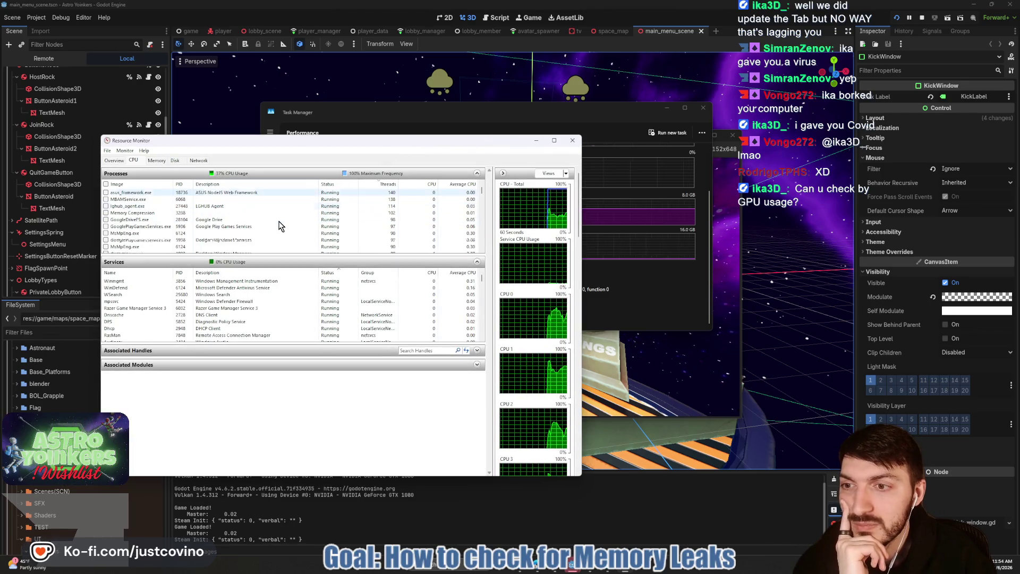
{"action": "scroll", "coordinate": [271, 227], "scroll_direction": "down", "scroll_amount": 2}
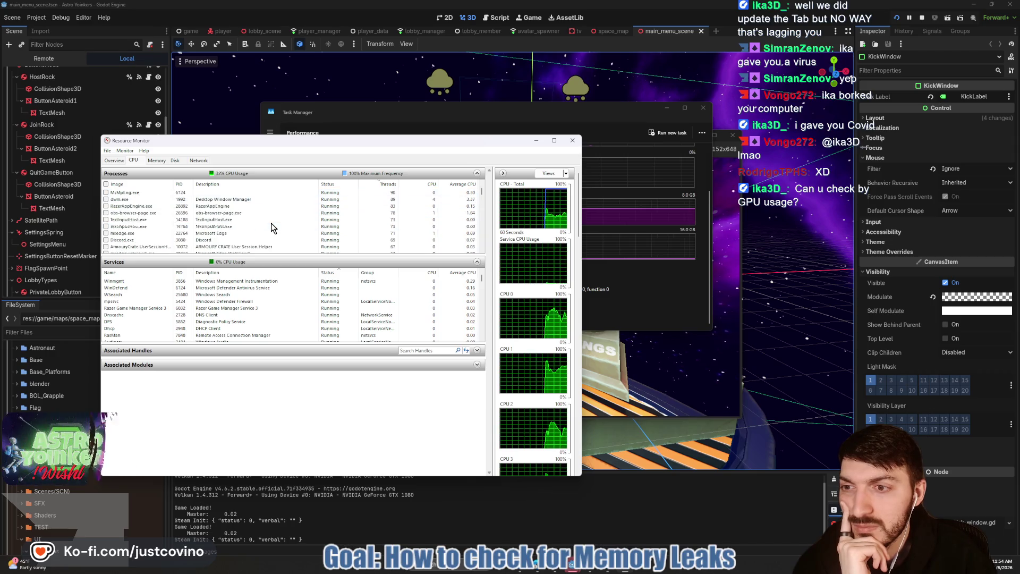
{"action": "scroll", "coordinate": [260, 234], "scroll_direction": "down", "scroll_amount": 2}
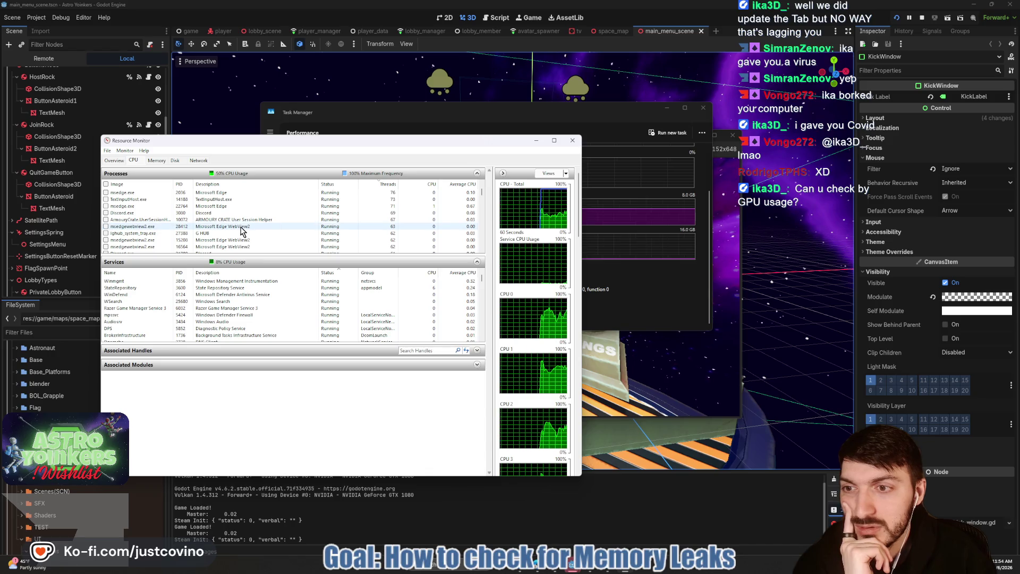
{"action": "scroll", "coordinate": [242, 230], "scroll_direction": "down", "scroll_amount": 3}
{"action": "scroll", "coordinate": [242, 230], "scroll_direction": "up", "scroll_amount": 8}
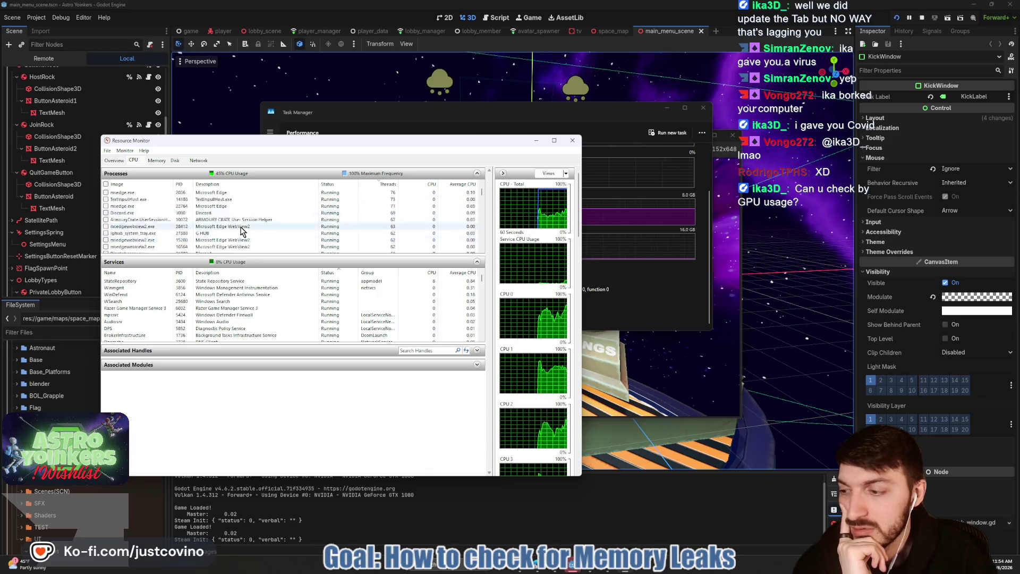
{"action": "left_click", "coordinate": [157, 161]}
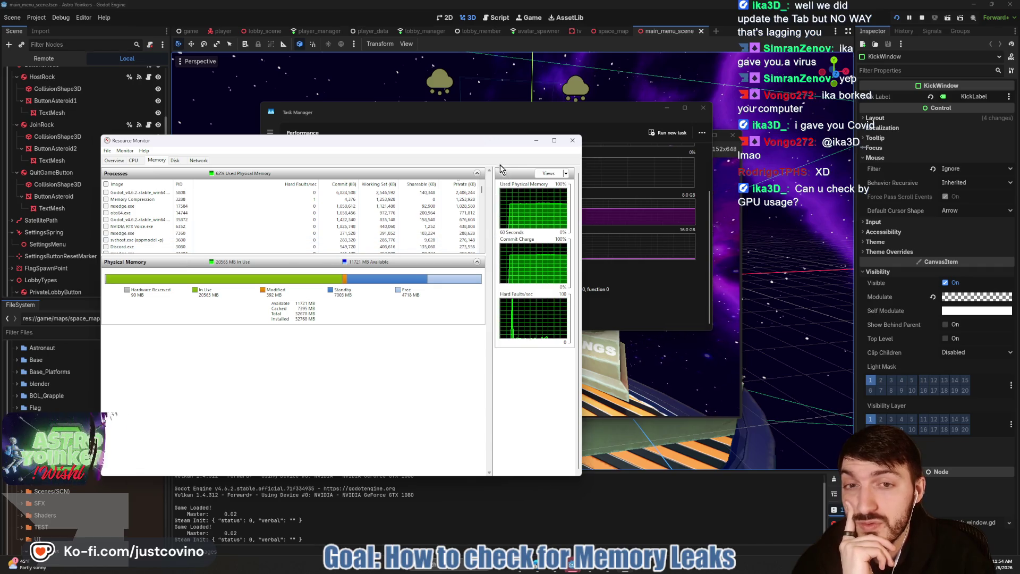
Step: Close Resource Monitor, bring the Astro Yoinkers debug window forward further left, and host a lobby
{"action": "left_click", "coordinate": [573, 143]}
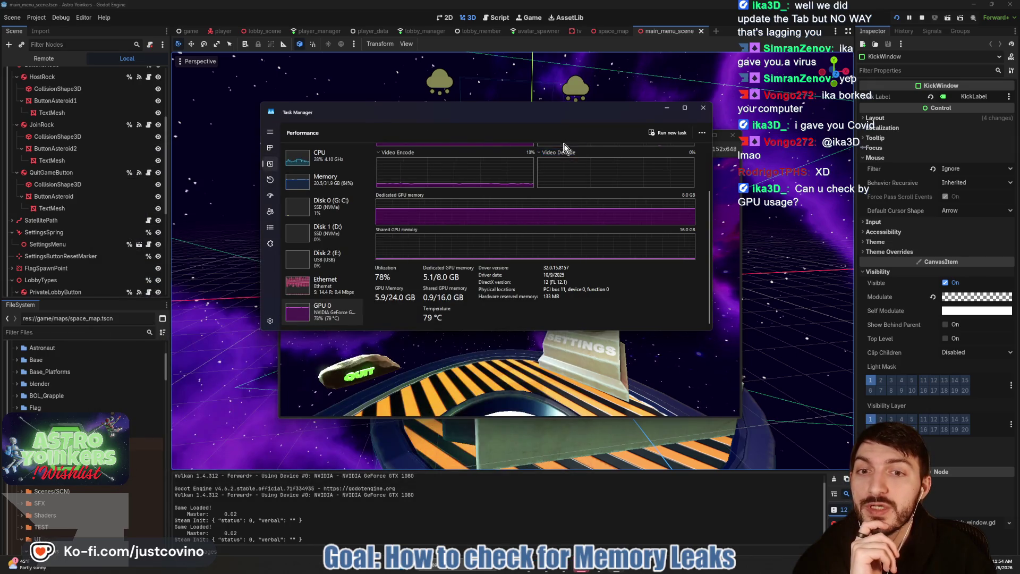
{"action": "mouse_move", "coordinate": [491, 112]}
{"action": "left_mouse_down"}
{"action": "mouse_move", "coordinate": [452, 118]}
{"action": "mouse_move", "coordinate": [449, 134]}
{"action": "left_mouse_up"}
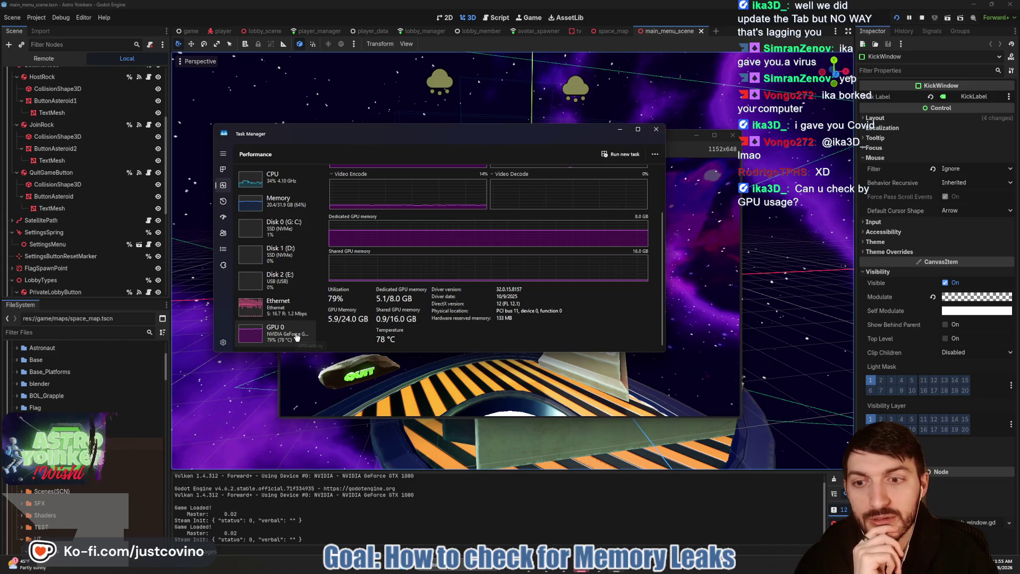
{"action": "left_click", "coordinate": [671, 147]}
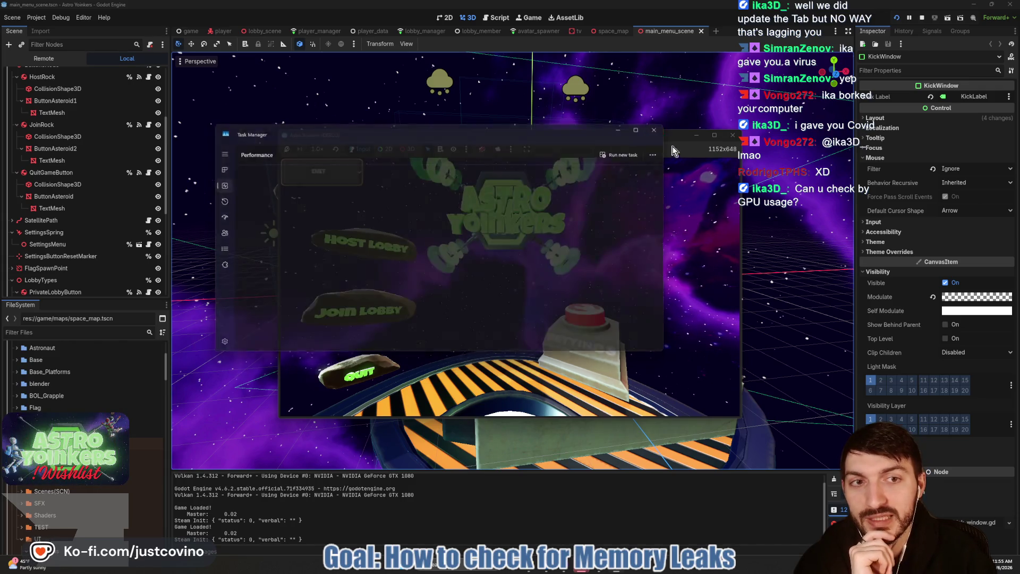
{"action": "mouse_move", "coordinate": [667, 115]}
{"action": "left_mouse_down"}
{"action": "mouse_move", "coordinate": [475, 115]}
{"action": "mouse_move", "coordinate": [599, 113]}
{"action": "mouse_move", "coordinate": [585, 114]}
{"action": "left_mouse_up"}
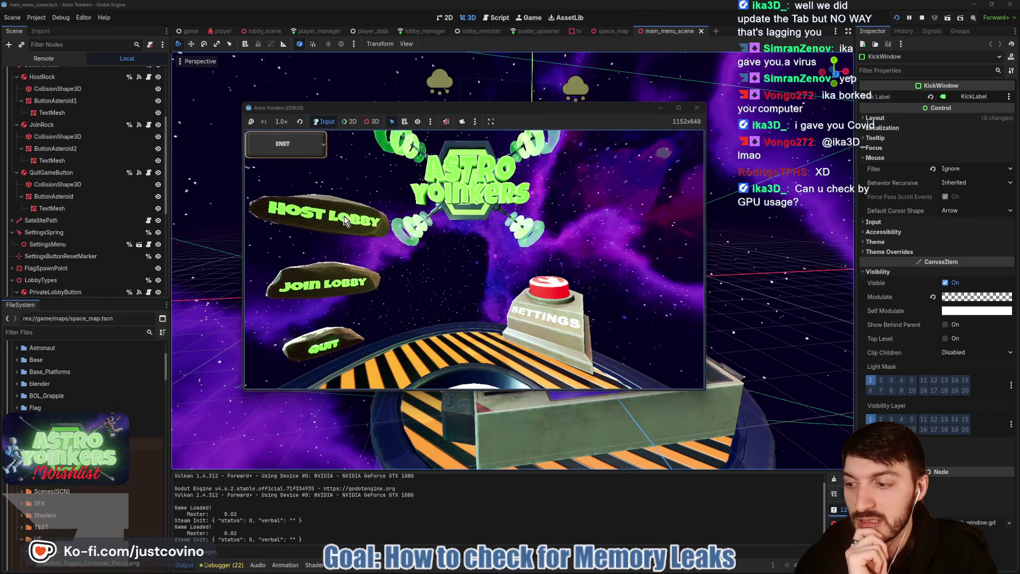
{"action": "left_click", "coordinate": [327, 218]}
{"action": "left_click", "coordinate": [455, 222]}
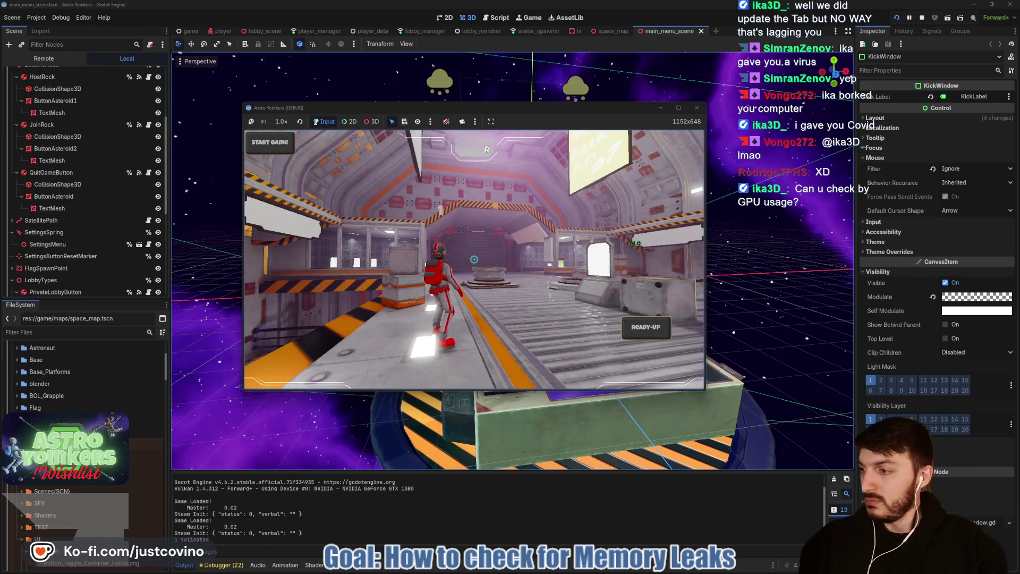
Step: Walk the astronaut forward into the lobby in the debug game
{"action": "left_click", "coordinate": [480, 327]}
{"action": "key", "text": "w"}
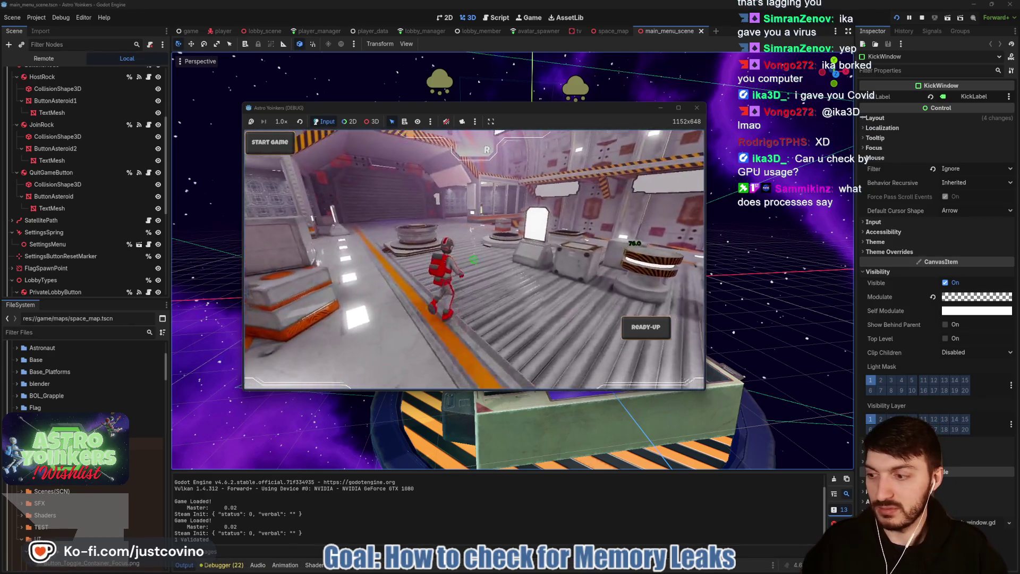
{"action": "key", "text": "w"}
Step: Launch Task Manager from a Windows search for 'task', then switch to the shared GPU clip
{"action": "key", "text": "super"}
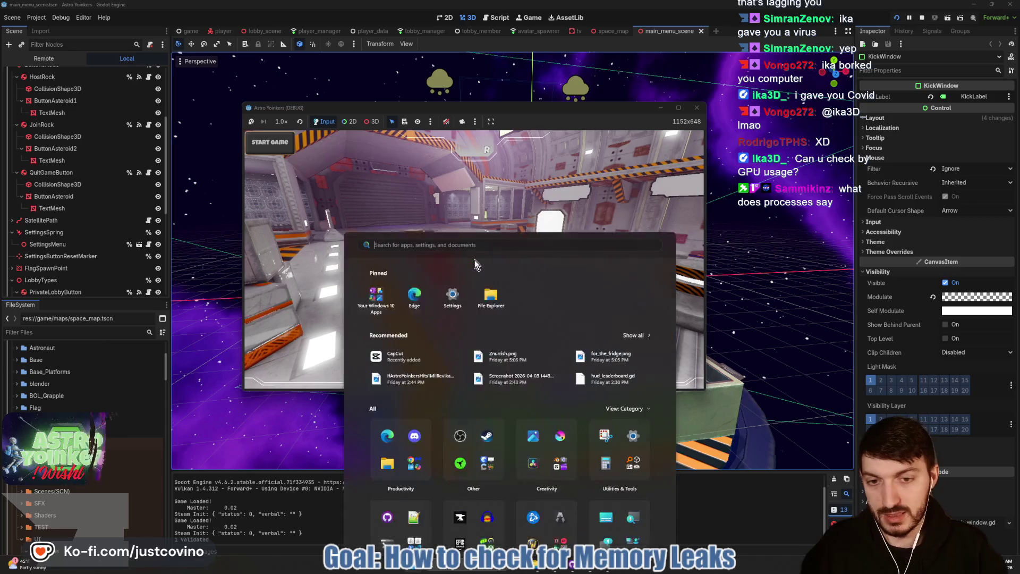
{"action": "type", "text": "task"}
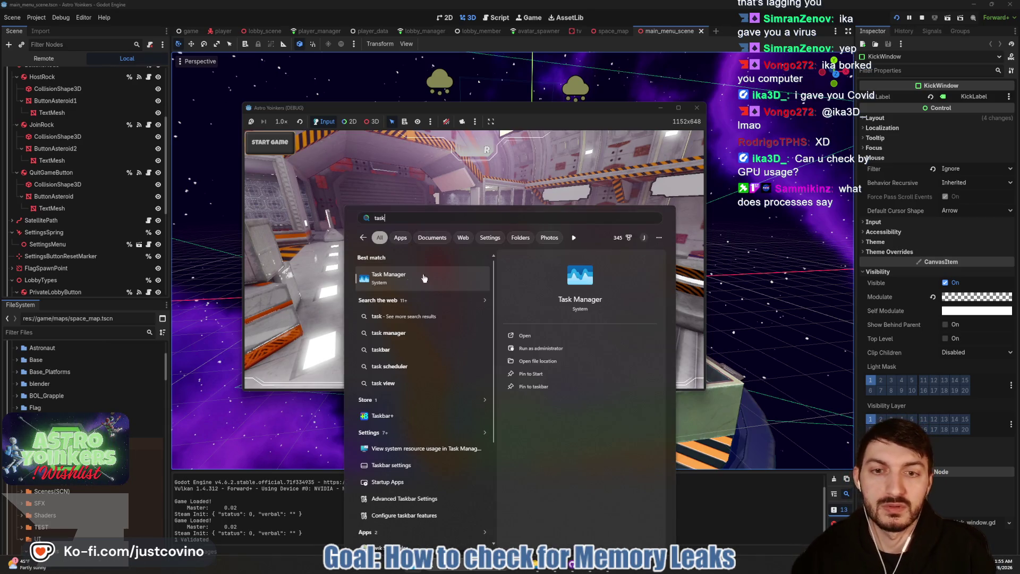
{"action": "left_click", "coordinate": [415, 279]}
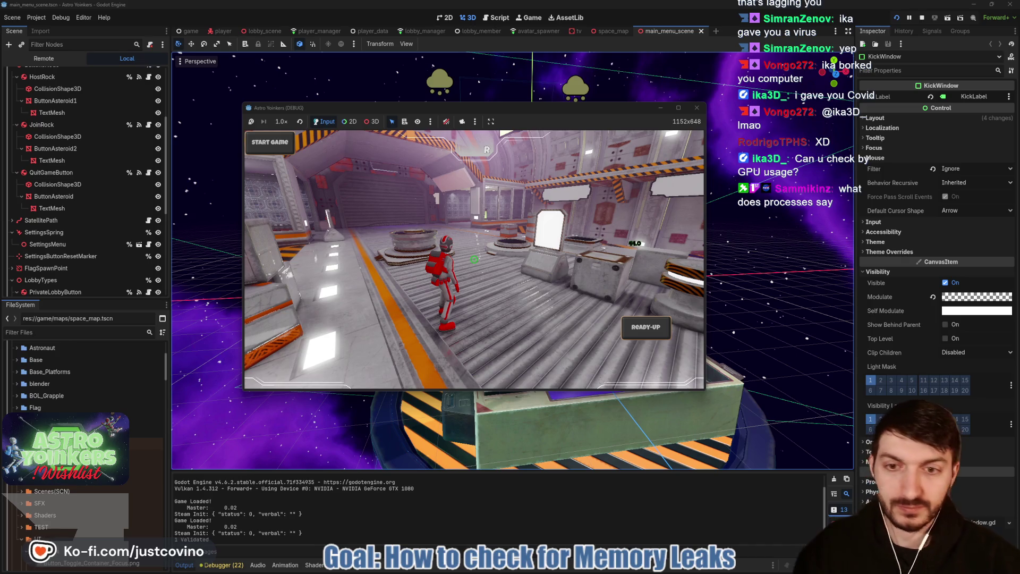
{"action": "key", "text": "alt+Tab"}
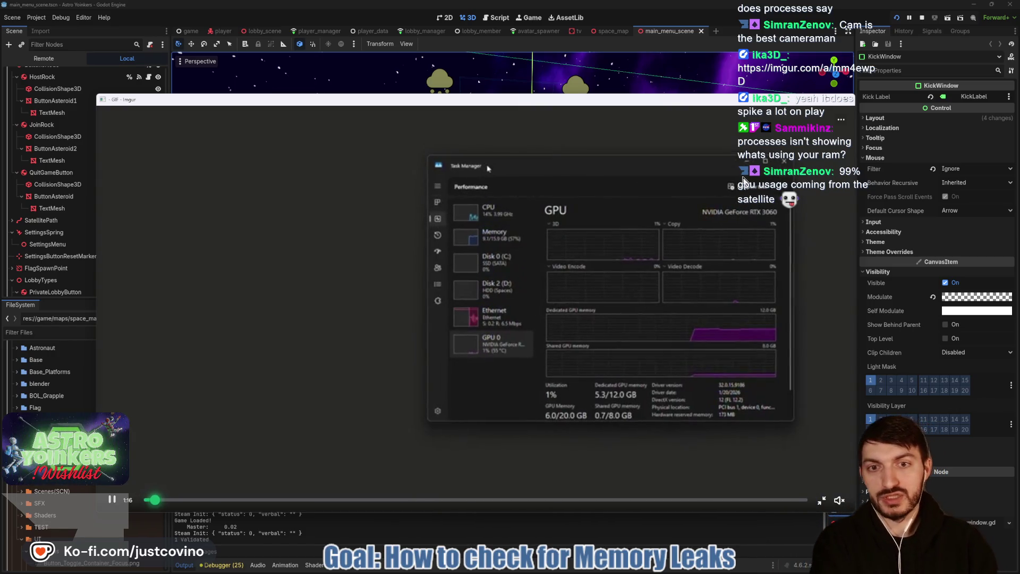
Step: Close the Imgur GPU clip and bring Task Manager's Processes list (67% memory) over the editor
{"action": "left_click", "coordinate": [847, 99]}
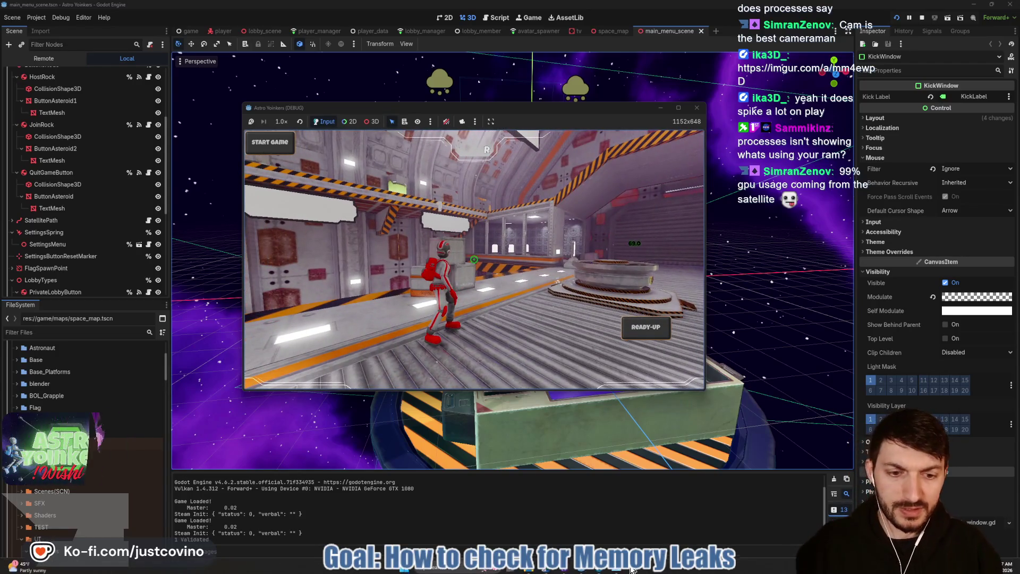
{"action": "left_click", "coordinate": [631, 570]}
{"action": "scroll", "coordinate": [291, 202], "scroll_direction": "down", "scroll_amount": 2}
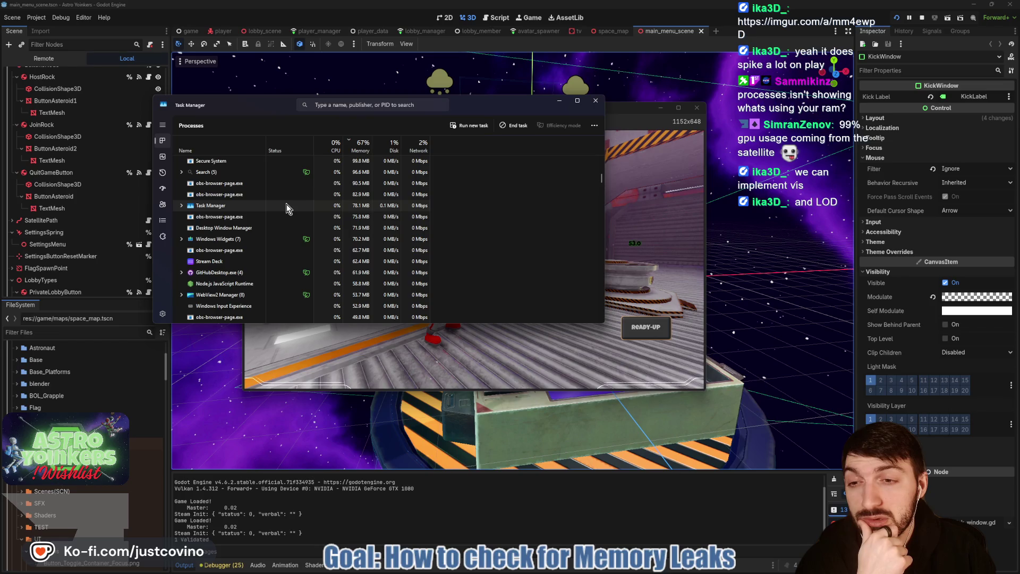
Step: Check Godot Engine (2) memory use, close Task Manager, and shift the debug game window right
{"action": "scroll", "coordinate": [286, 204], "scroll_direction": "down", "scroll_amount": 2}
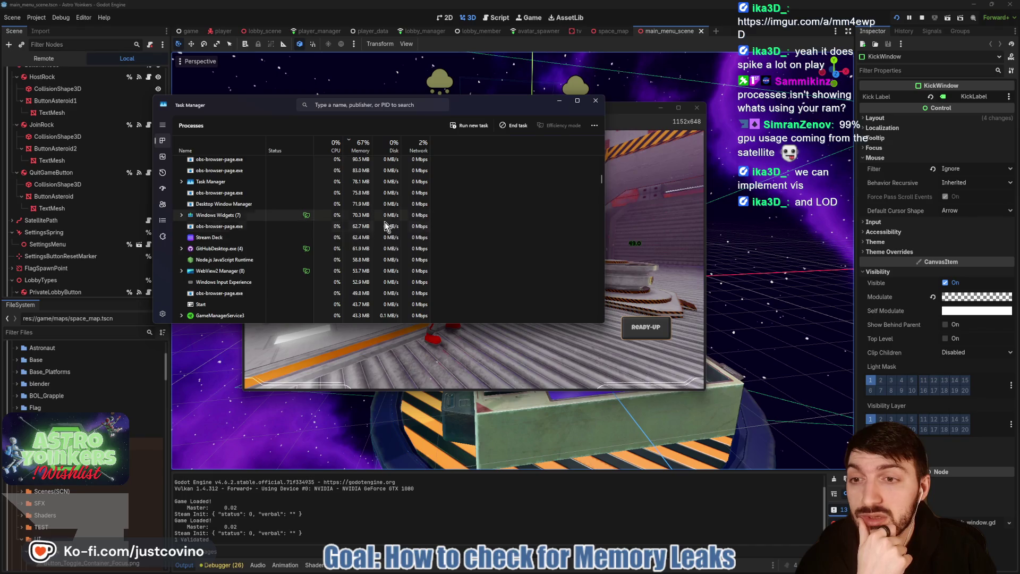
{"action": "scroll", "coordinate": [401, 271], "scroll_direction": "up", "scroll_amount": 5}
{"action": "scroll", "coordinate": [402, 274], "scroll_direction": "up", "scroll_amount": 3}
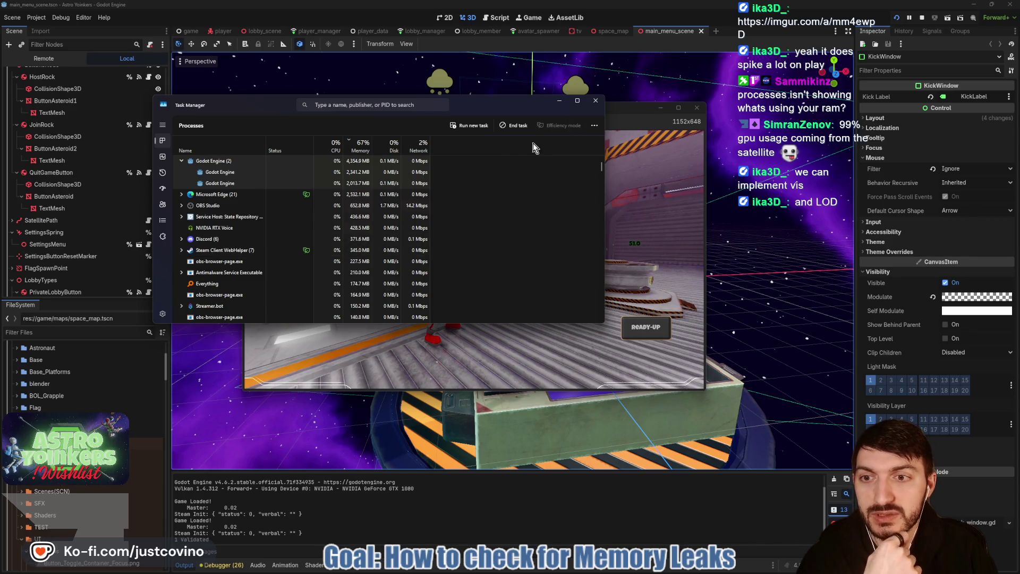
{"action": "left_click", "coordinate": [595, 101]}
{"action": "mouse_move", "coordinate": [547, 109]}
{"action": "left_mouse_down"}
{"action": "mouse_move", "coordinate": [521, 107]}
{"action": "mouse_move", "coordinate": [569, 107]}
{"action": "left_mouse_up"}
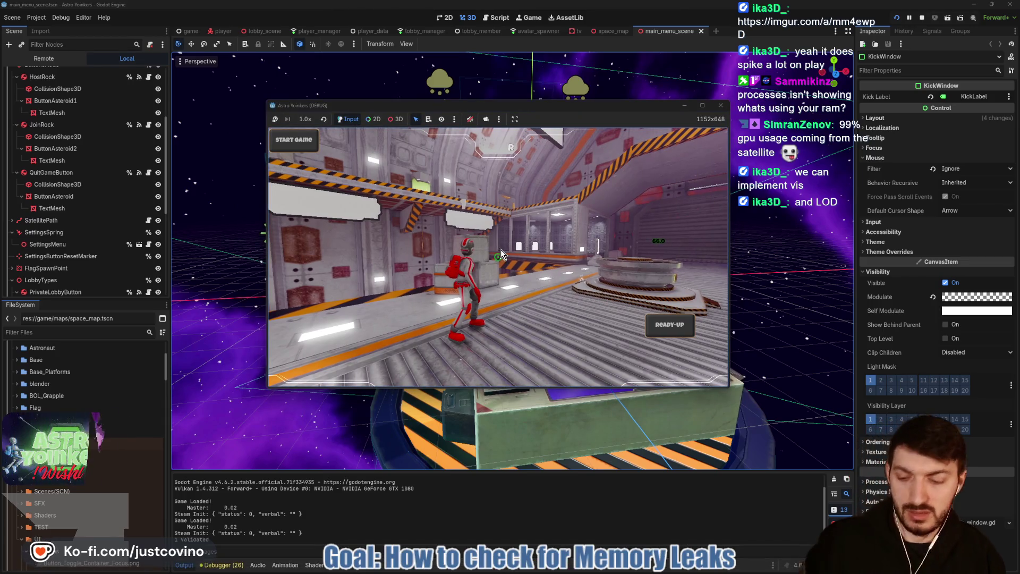
Step: Stop the game, bake the VoxelGI node in lobby_scene, and run the project again
{"action": "left_click", "coordinate": [923, 17]}
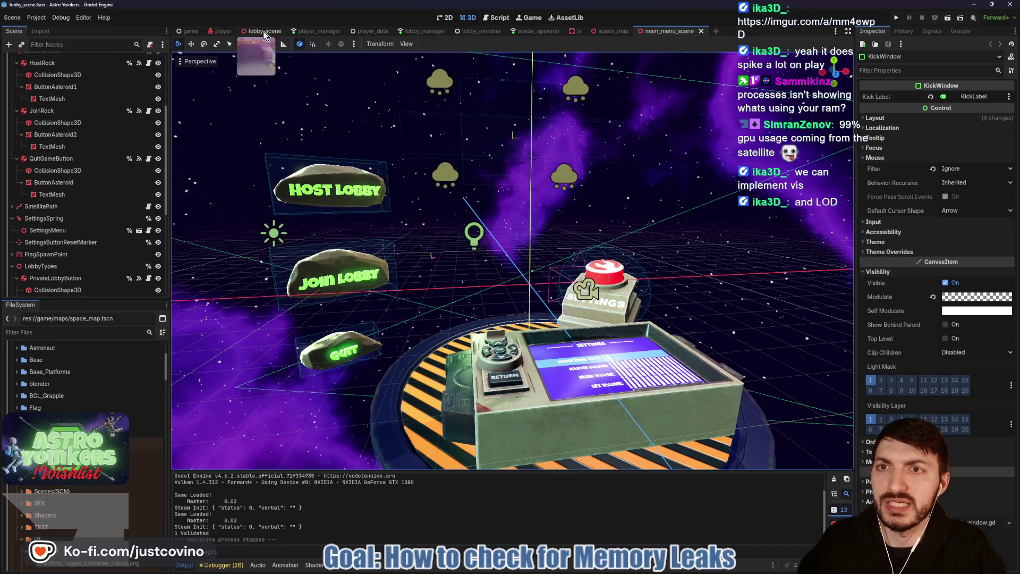
{"action": "left_click", "coordinate": [263, 30]}
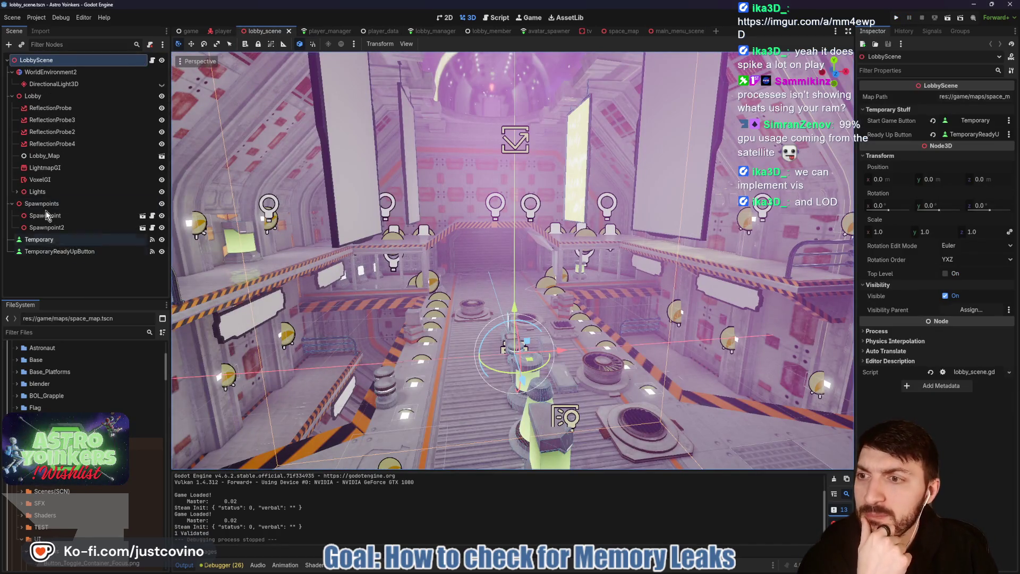
{"action": "left_click", "coordinate": [50, 181]}
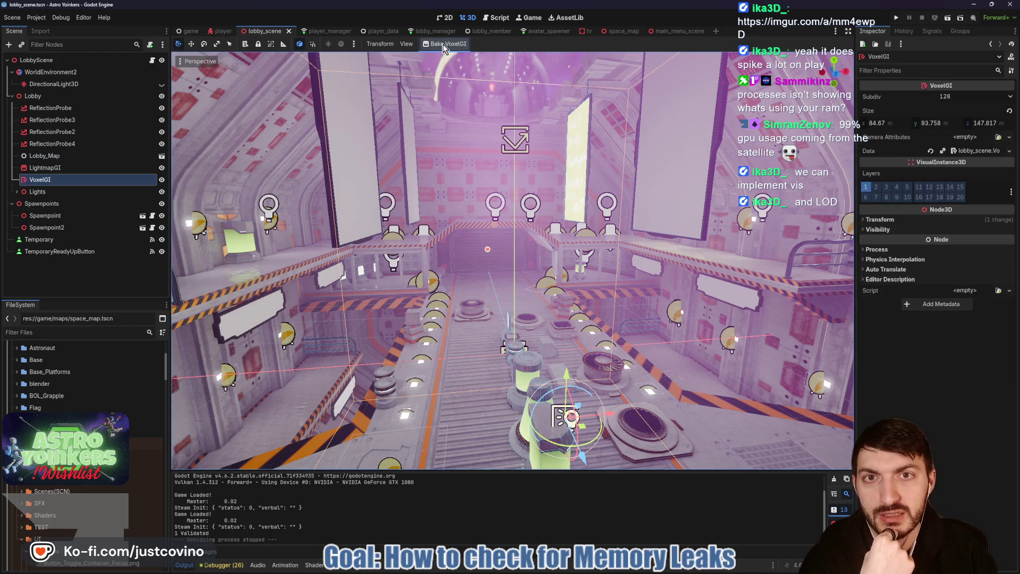
{"action": "left_click", "coordinate": [445, 45]}
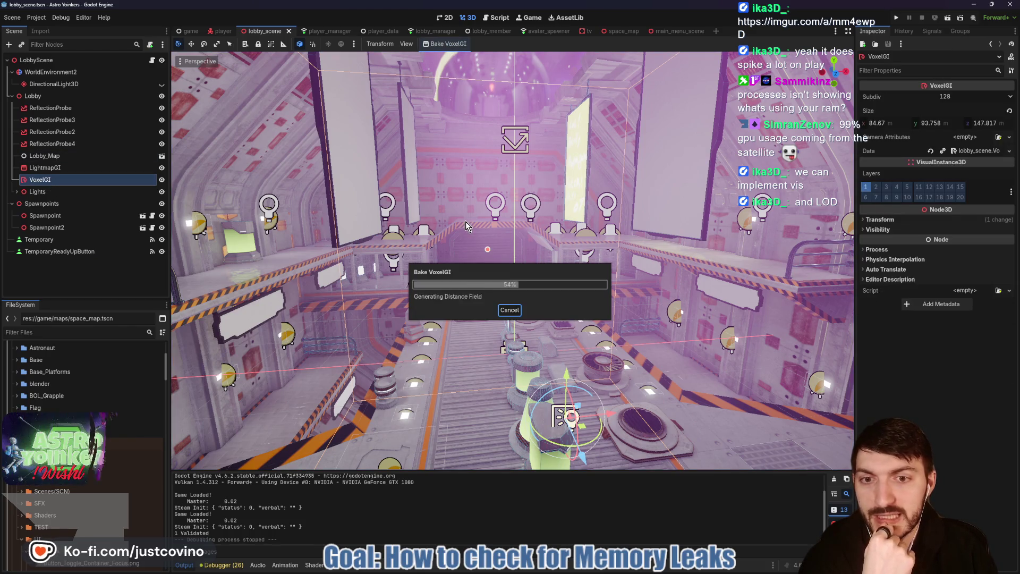
{"action": "left_click", "coordinate": [897, 19]}
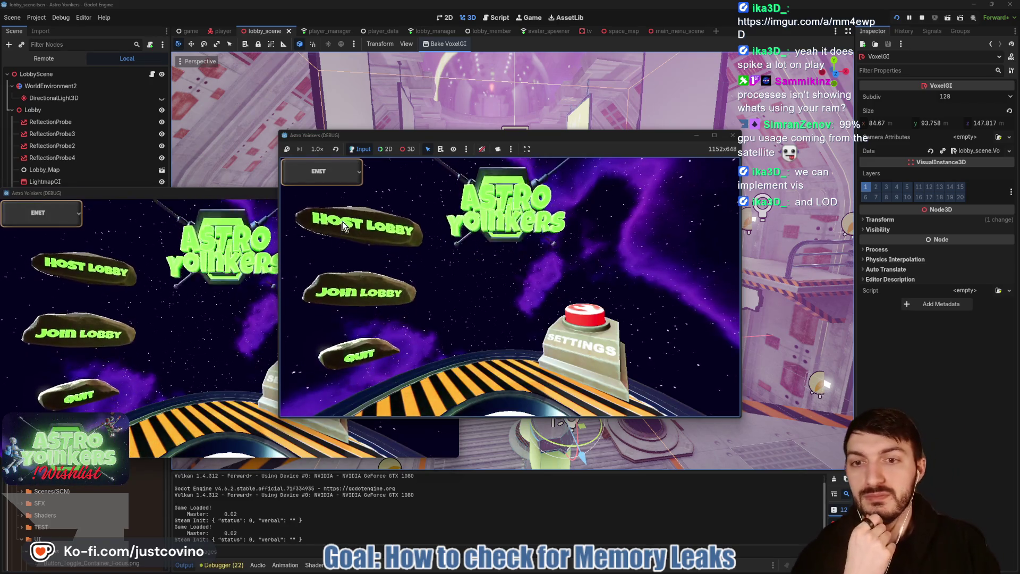
Step: Host a lobby in the first debug instance and arrange both game windows side by side
{"action": "left_click", "coordinate": [342, 226]}
{"action": "left_click", "coordinate": [473, 243]}
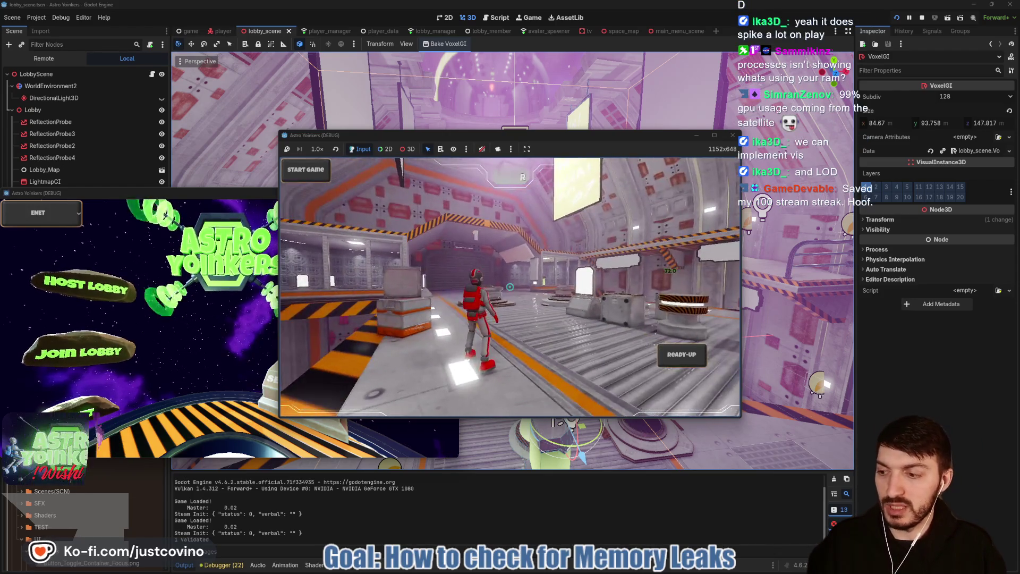
{"action": "left_click_drag", "start_coordinate": [223, 199], "coordinate": [689, 181]}
{"action": "left_click_drag", "start_coordinate": [603, 138], "coordinate": [343, 147]}
{"action": "mouse_move", "coordinate": [621, 176]}
{"action": "left_mouse_down"}
{"action": "mouse_move", "coordinate": [668, 149]}
{"action": "mouse_move", "coordinate": [644, 141]}
{"action": "left_mouse_up"}
Step: Join the lobby from the second instance, then return to the editor with F8
{"action": "left_click", "coordinate": [566, 296]}
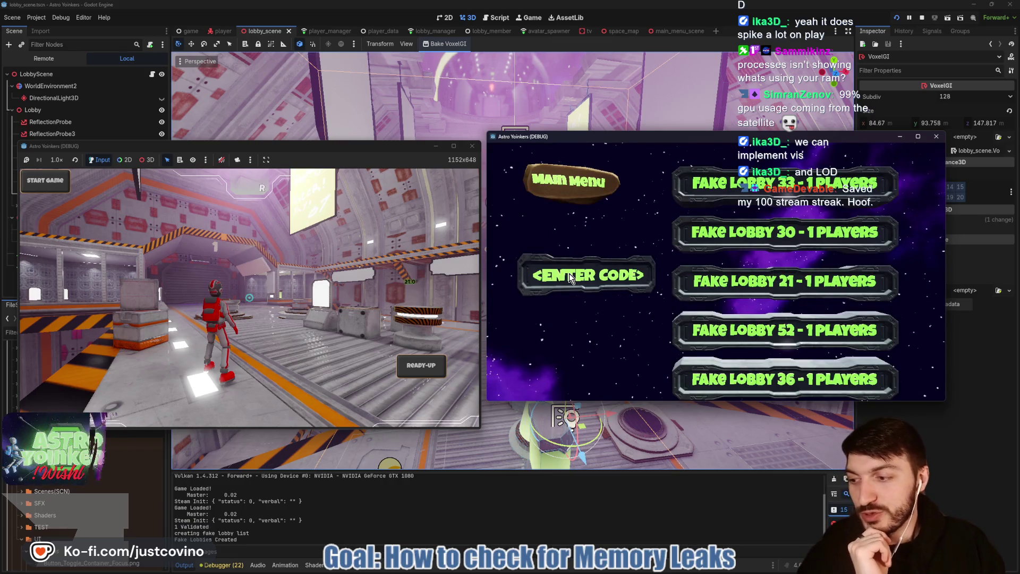
{"action": "left_click", "coordinate": [696, 189]}
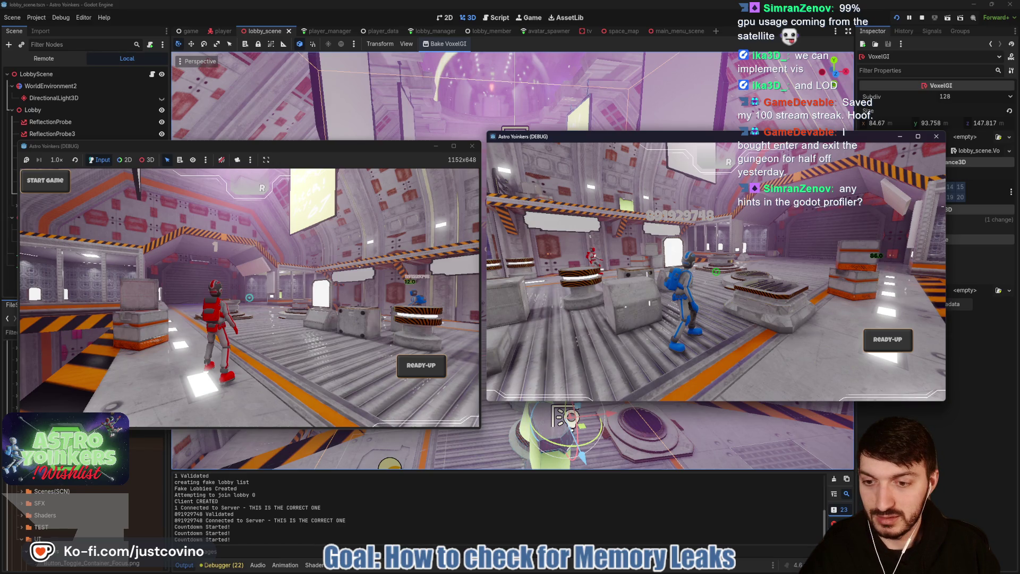
{"action": "key", "text": "F8"}
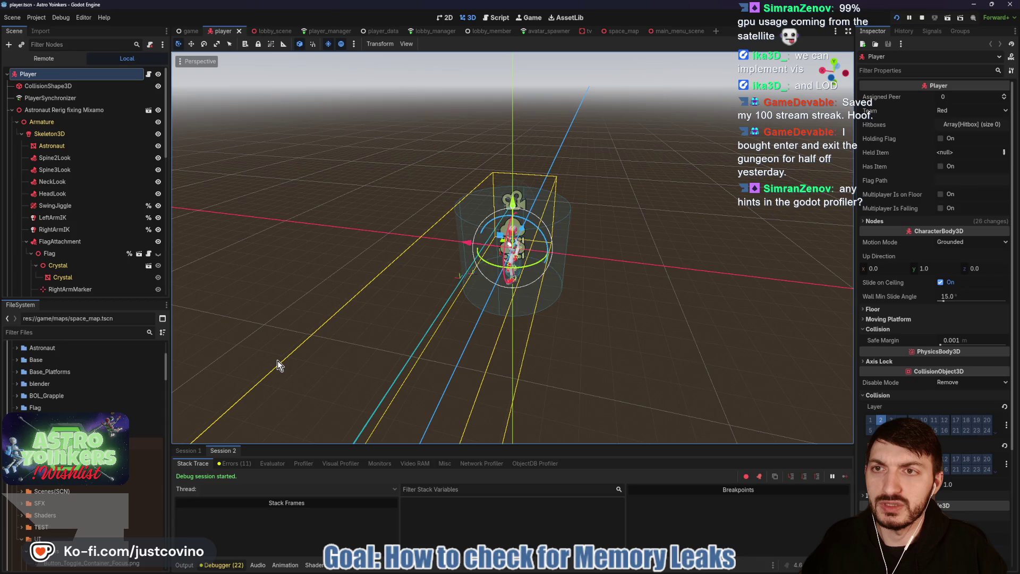
Step: Profile Session 1 and view an enlarged Visual Profiler (3.28 ms CPU, 12.87 ms GPU), then return to the game
{"action": "left_click", "coordinate": [181, 450]}
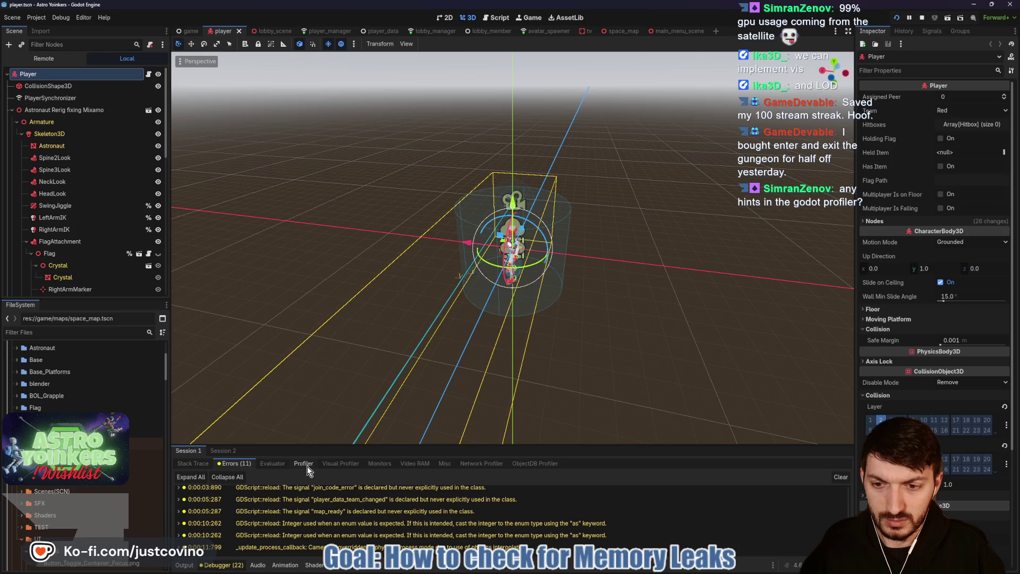
{"action": "left_click", "coordinate": [307, 466]}
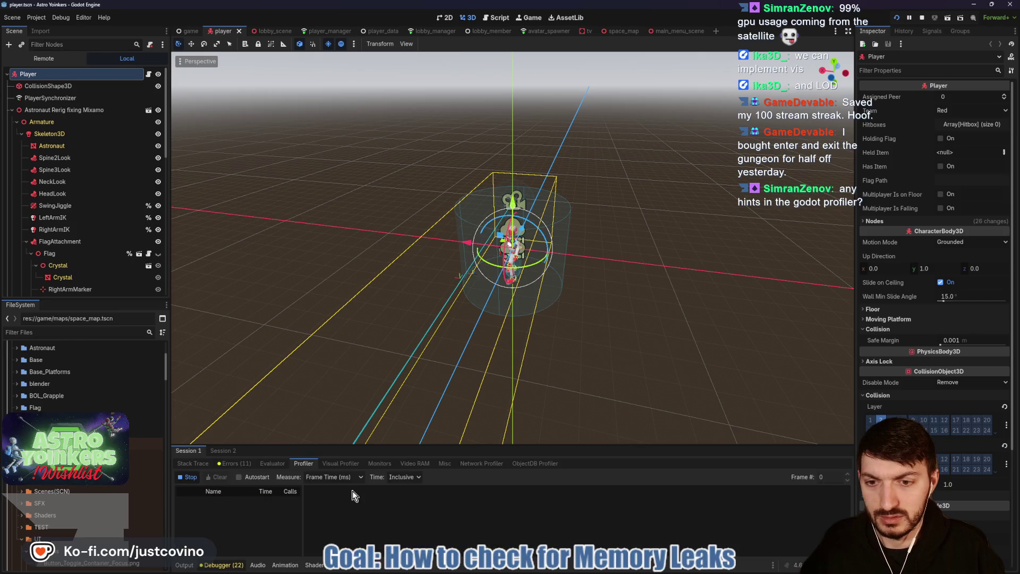
{"action": "left_click", "coordinate": [1005, 447]}
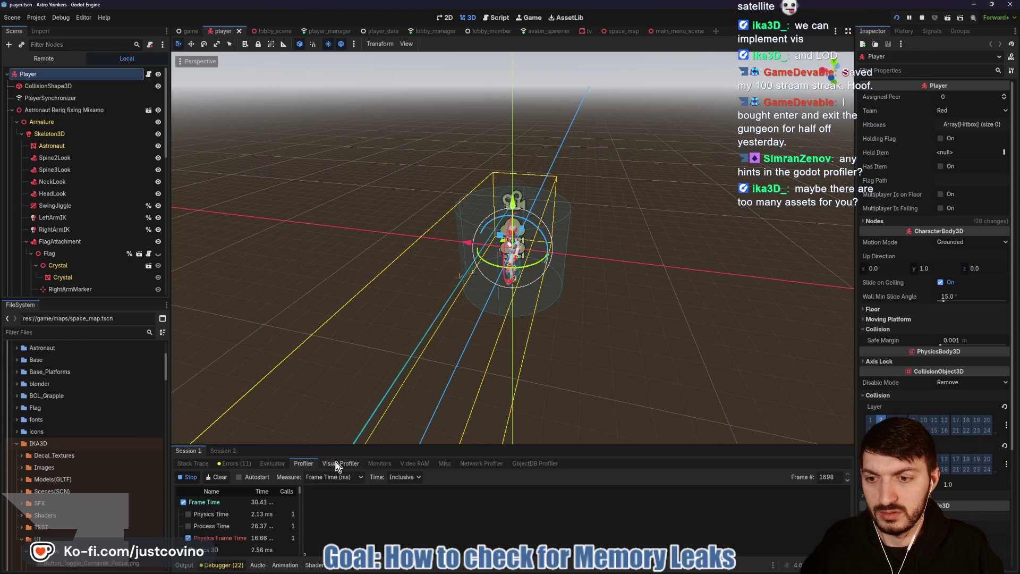
{"action": "left_click", "coordinate": [336, 462]}
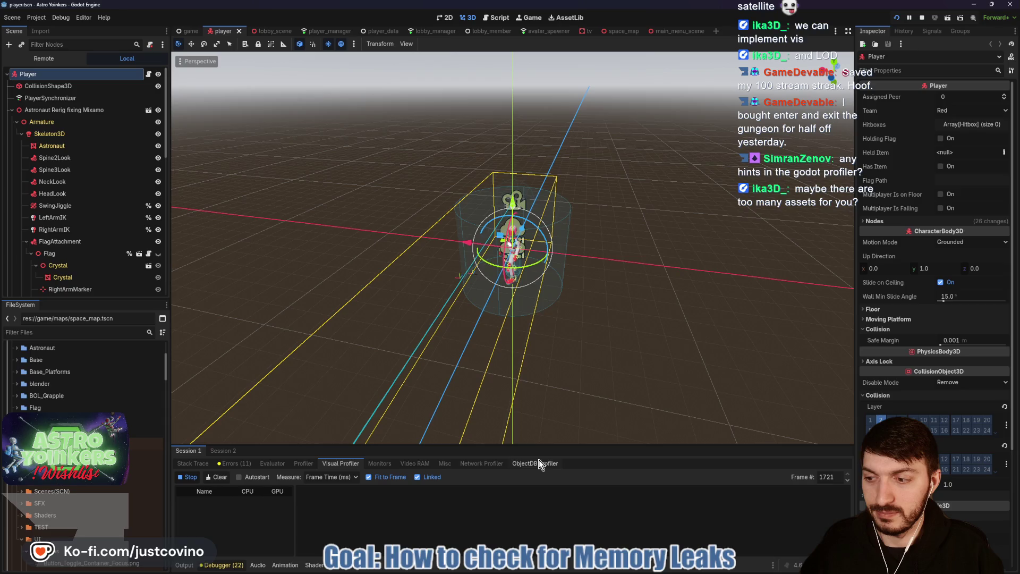
{"action": "left_click_drag", "start_coordinate": [533, 445], "coordinate": [532, 327]}
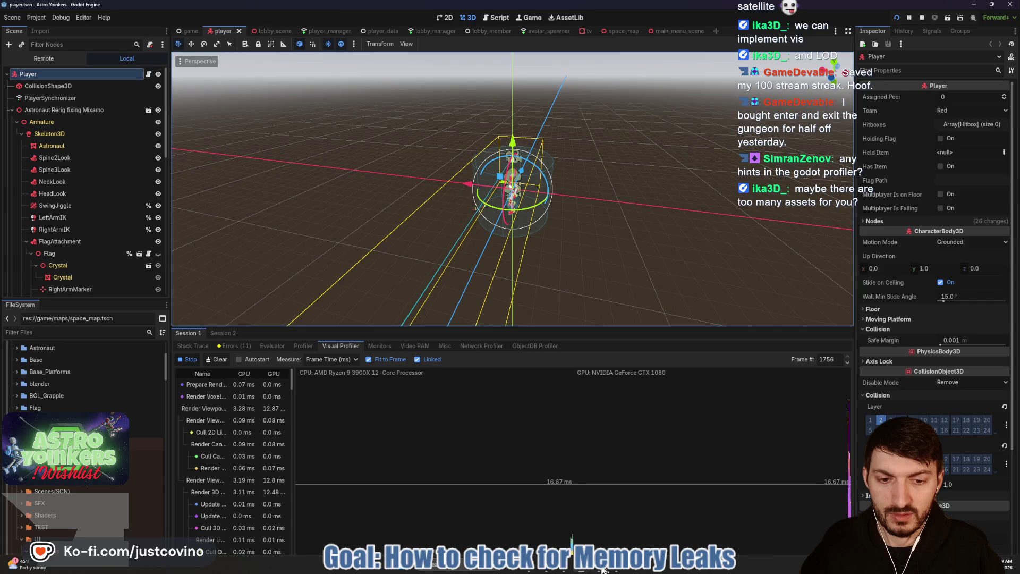
{"action": "left_click", "coordinate": [617, 569]}
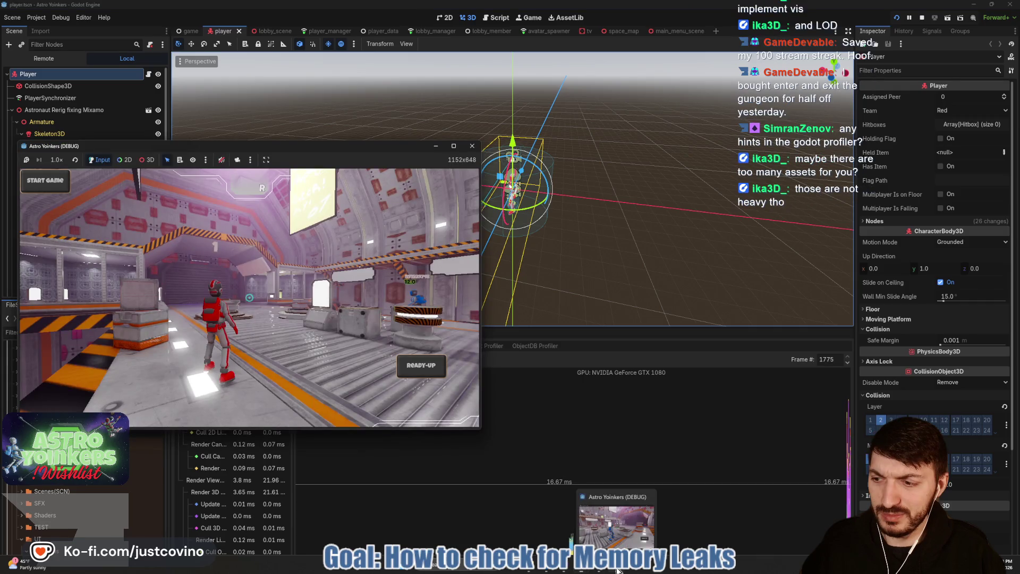
Step: Run the red astronaut around the station past the green pillar, vent and jump pad
{"action": "left_click", "coordinate": [617, 525]}
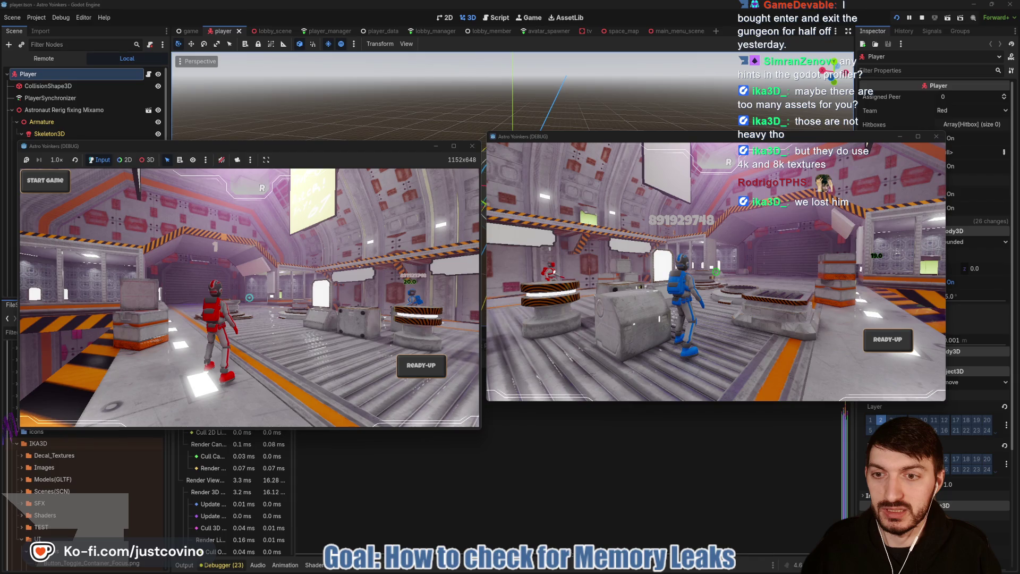
{"action": "key", "text": "w"}
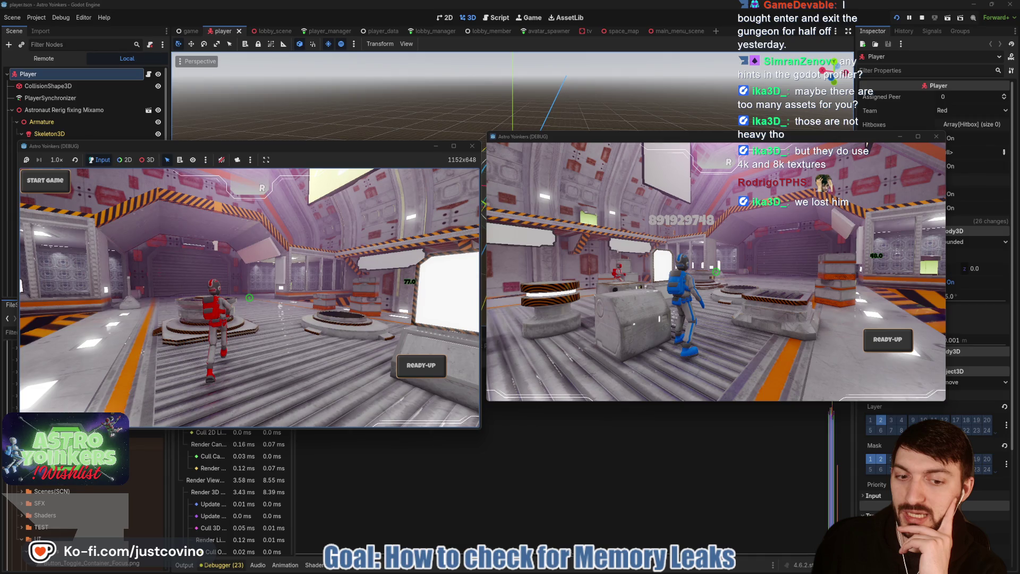
{"action": "key", "text": "w"}
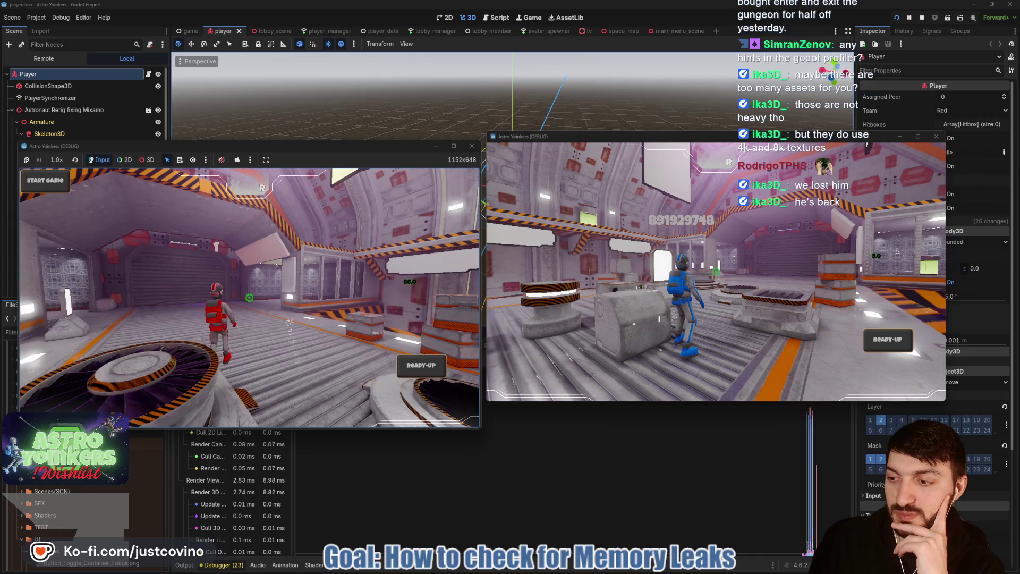
{"action": "key", "text": "w"}
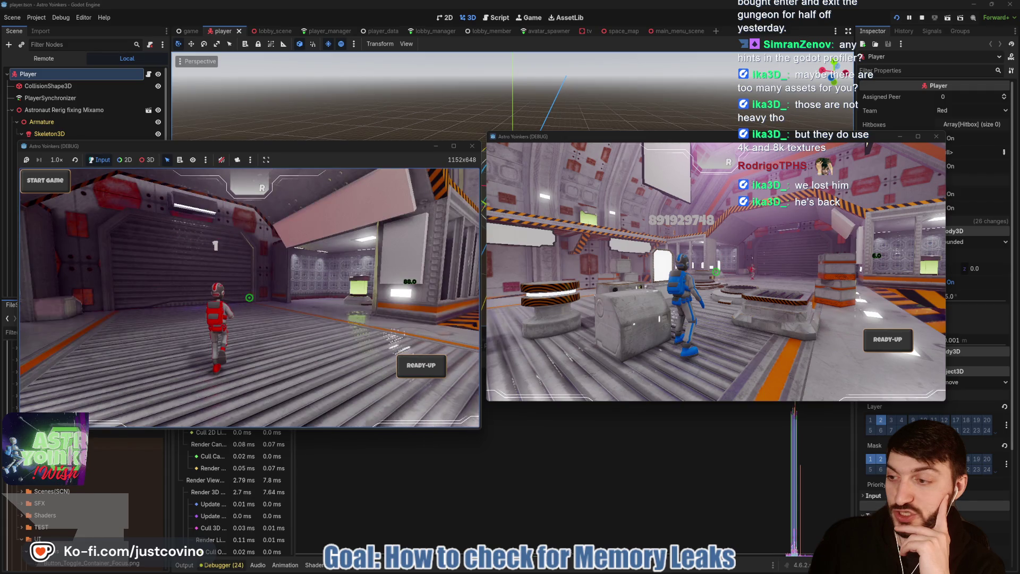
{"action": "key", "text": "w"}
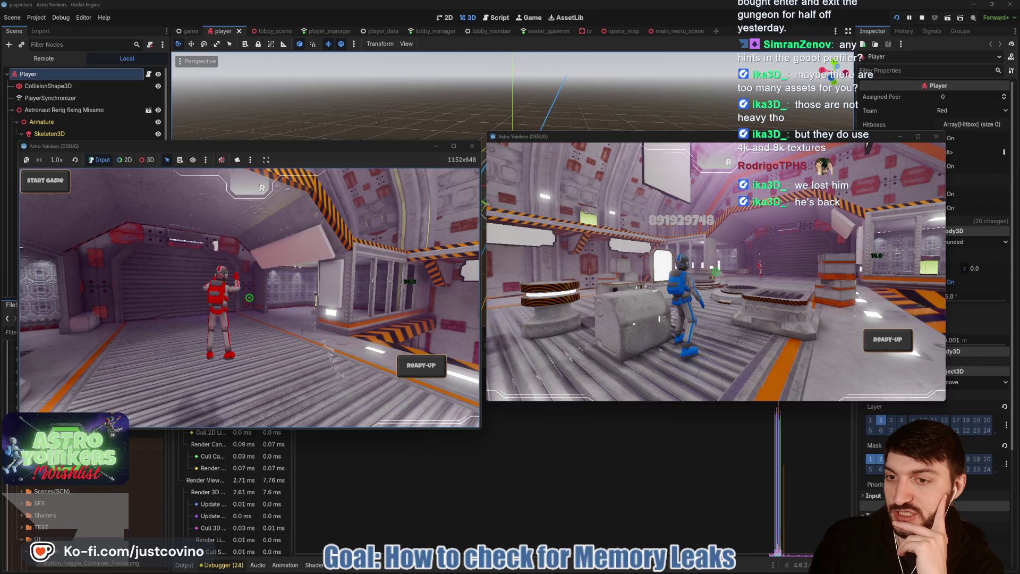
{"action": "key", "text": "w"}
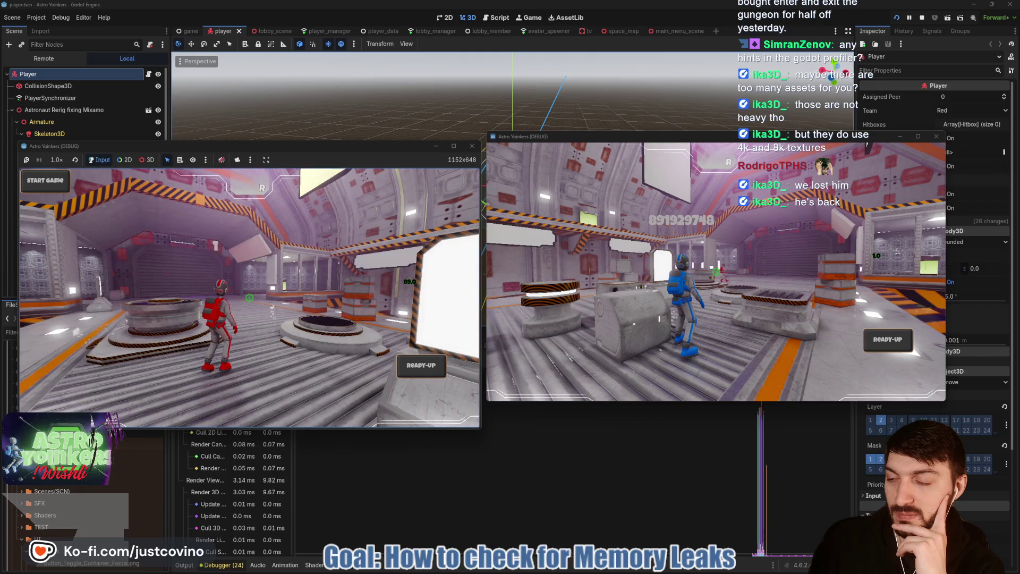
{"action": "key", "text": "w"}
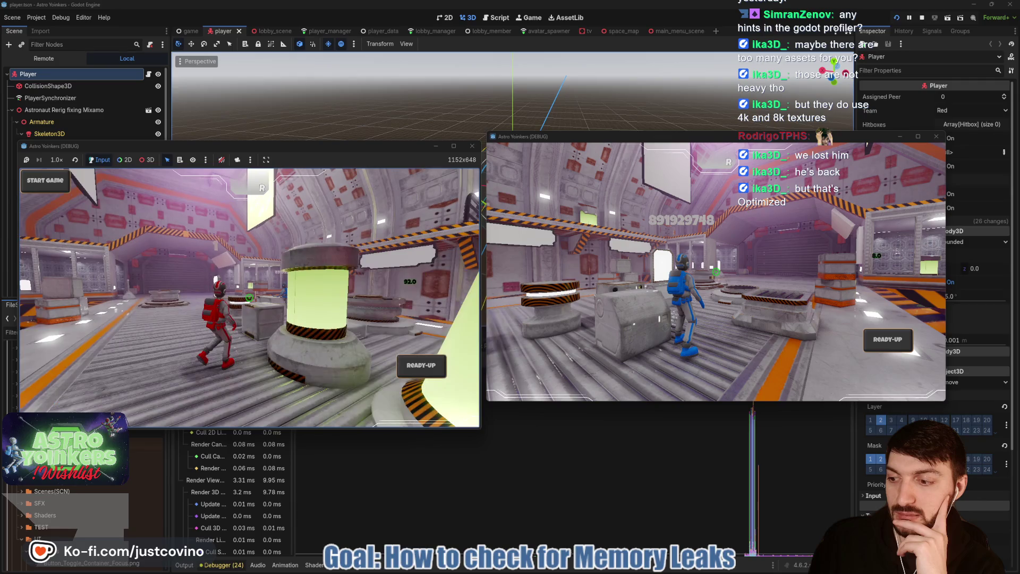
{"action": "key", "text": "w"}
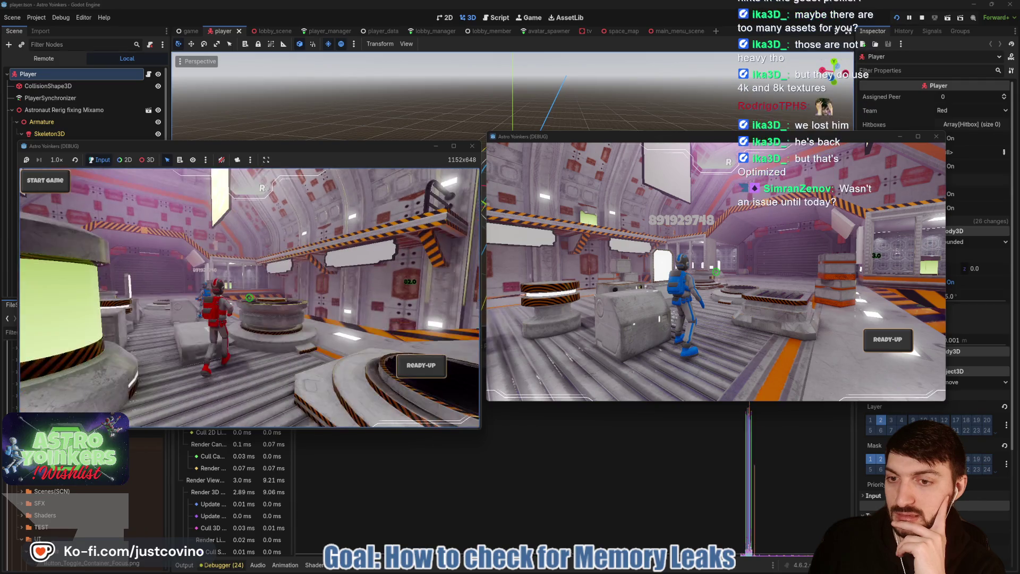
{"action": "key", "text": "w"}
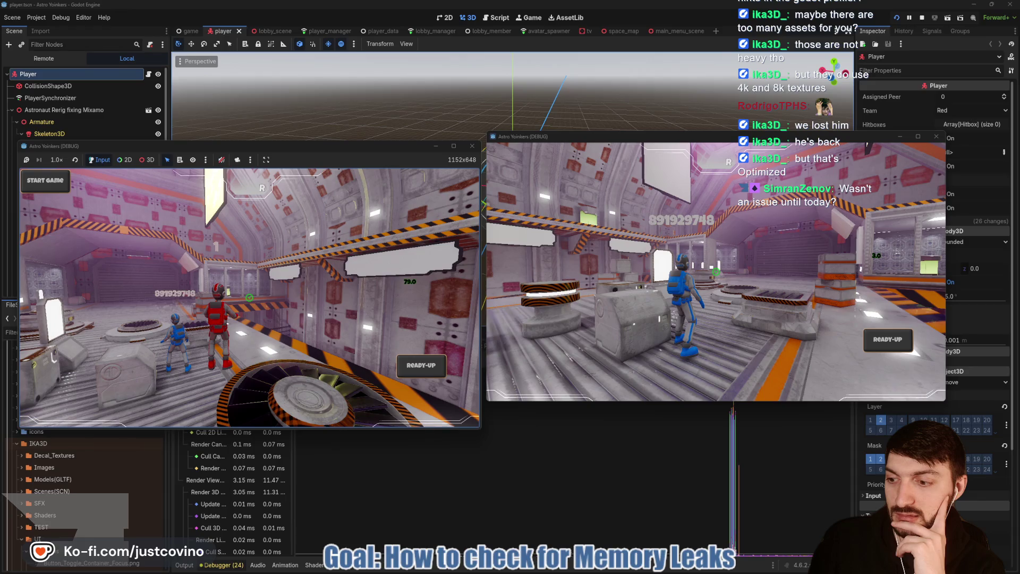
{"action": "key", "text": "w"}
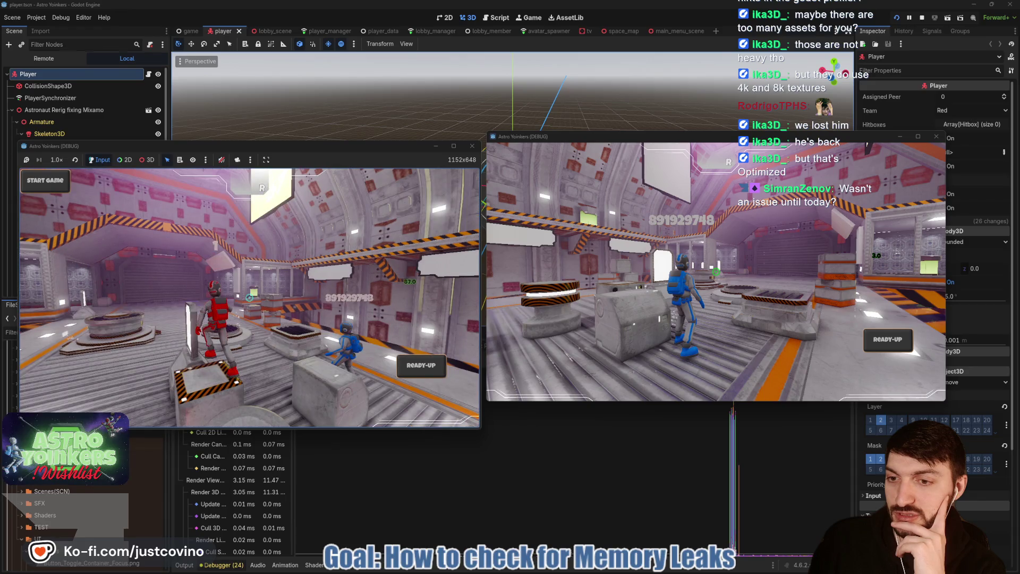
{"action": "key", "text": "w"}
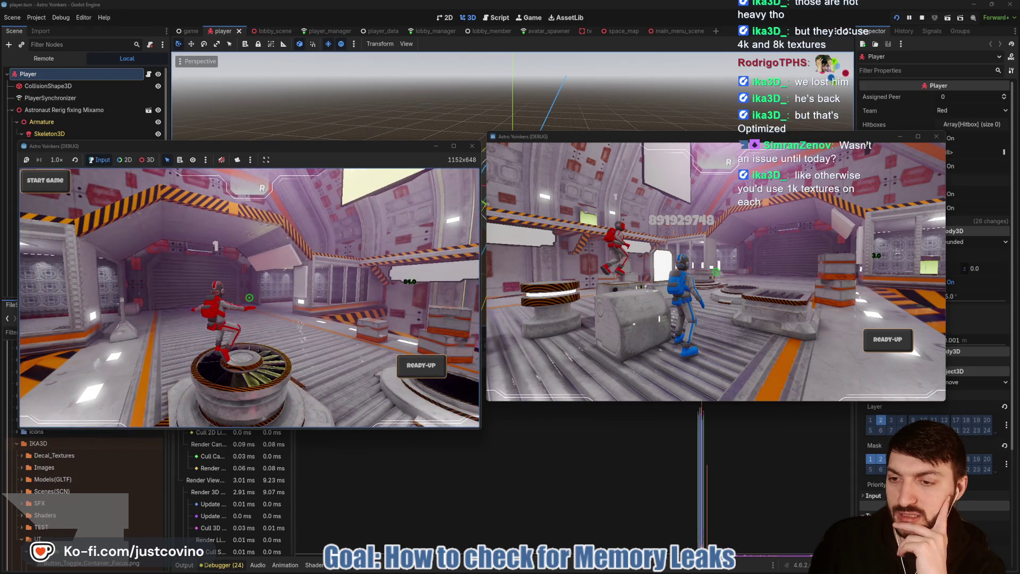
{"action": "key", "text": "w"}
{"action": "key", "text": "w"}
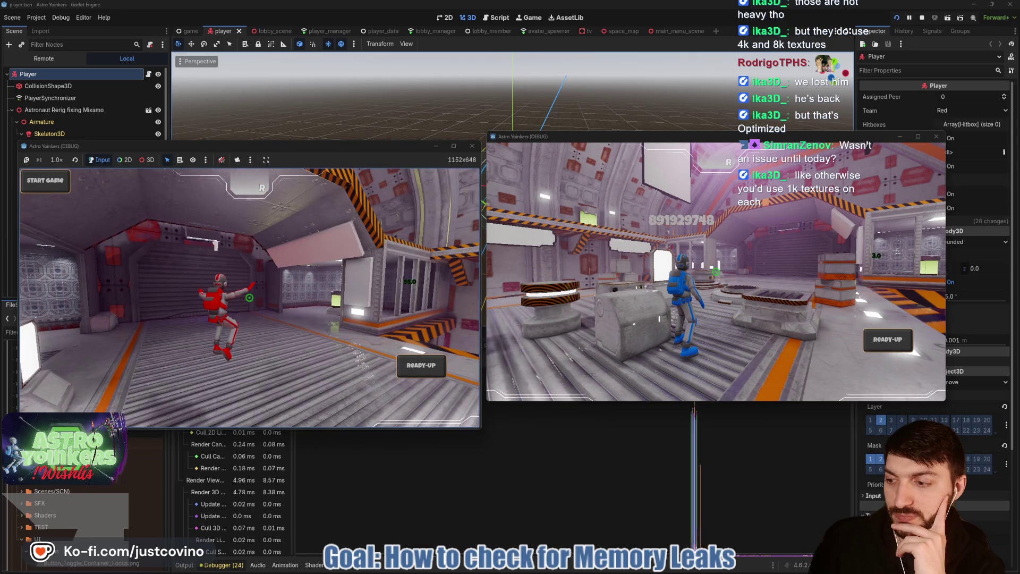
{"action": "key", "text": "s"}
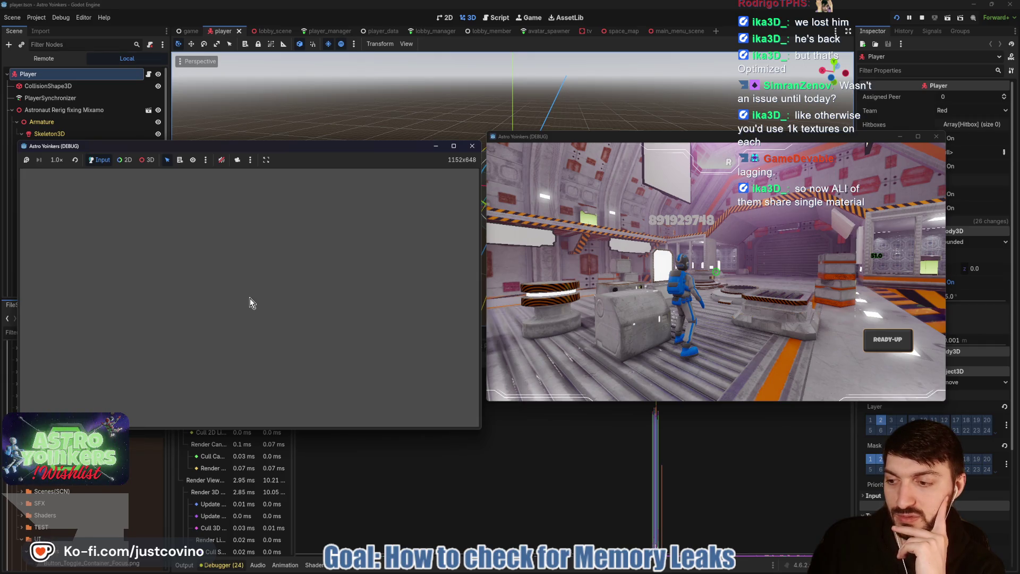
Step: Close both debug game windows and show the enlarged Profiler's process and physics frame timings
{"action": "left_click", "coordinate": [472, 146]}
{"action": "left_click", "coordinate": [937, 136]}
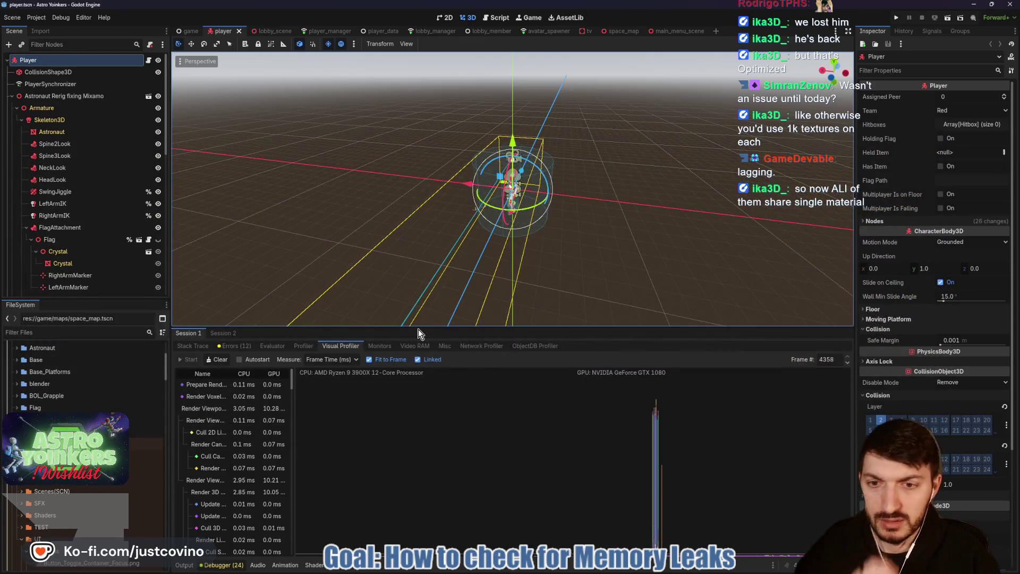
{"action": "mouse_move", "coordinate": [566, 326]}
{"action": "left_mouse_down"}
{"action": "mouse_move", "coordinate": [531, 293]}
{"action": "mouse_move", "coordinate": [494, 181]}
{"action": "left_mouse_up"}
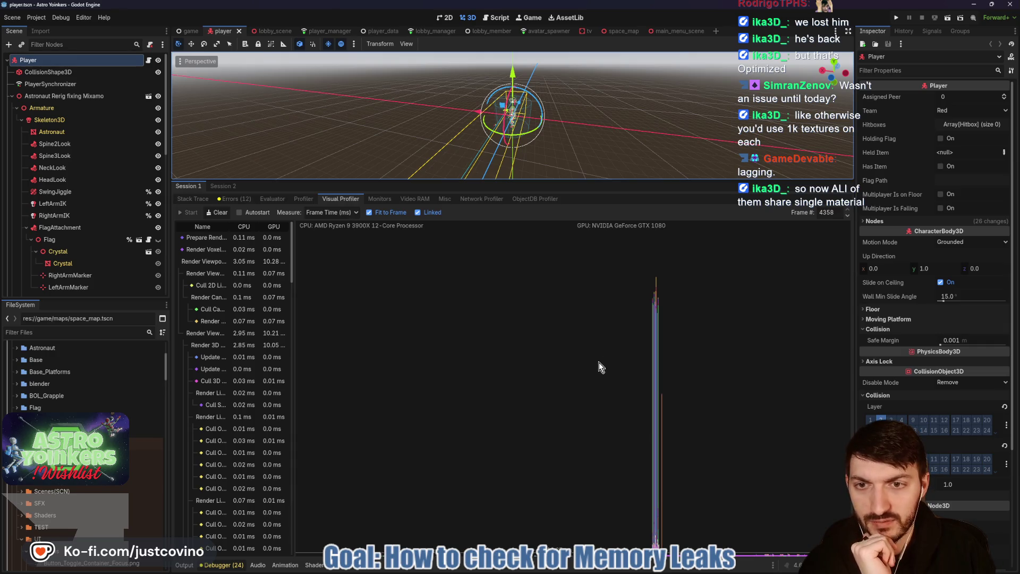
{"action": "left_click", "coordinate": [302, 199]}
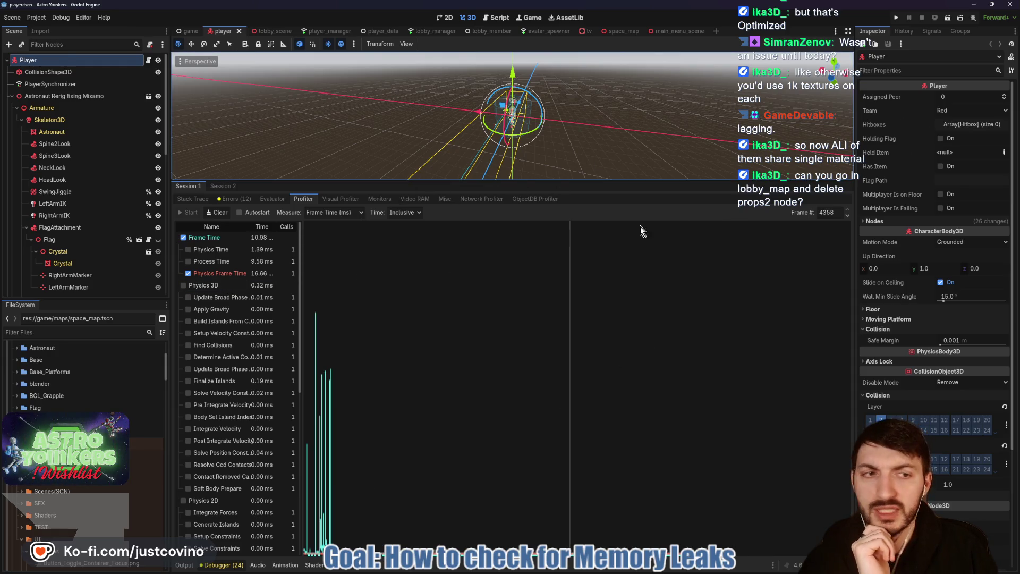
Step: Open the Lobby_Map scene from the lobby_scene tab, collapse Props, and select props2
{"action": "left_click", "coordinate": [274, 30]}
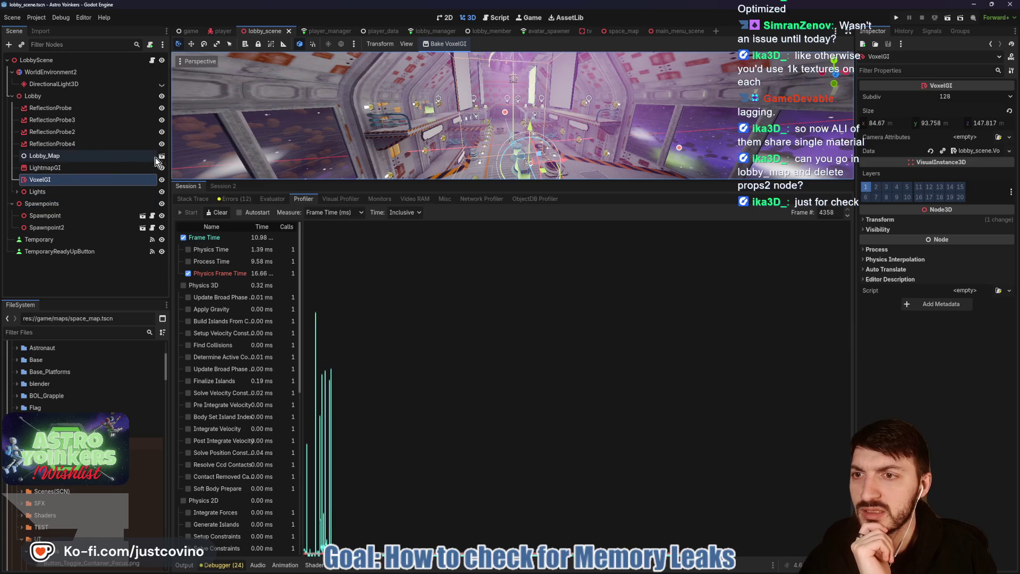
{"action": "left_click", "coordinate": [162, 155]}
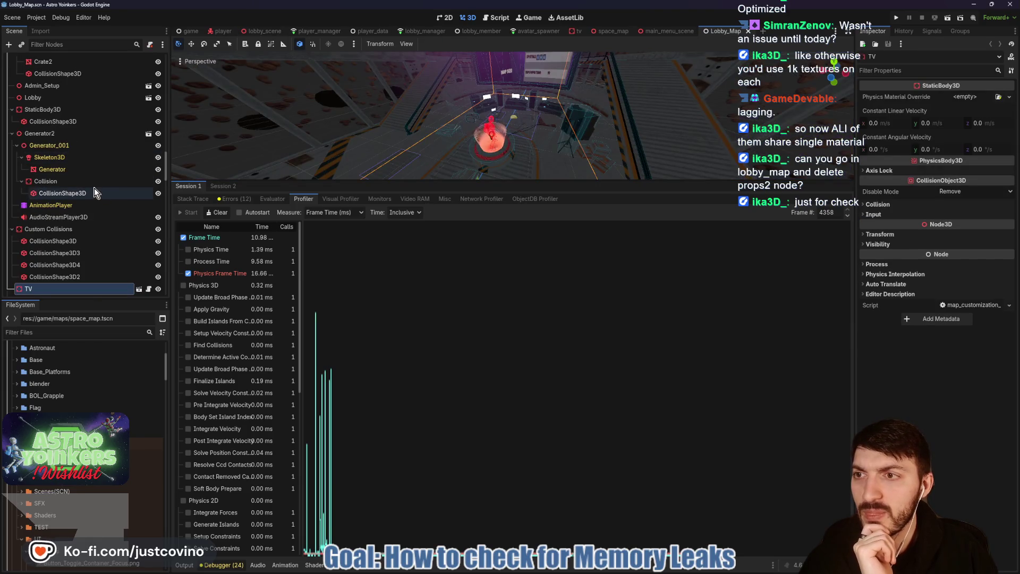
{"action": "scroll", "coordinate": [86, 247], "scroll_direction": "down", "scroll_amount": 5}
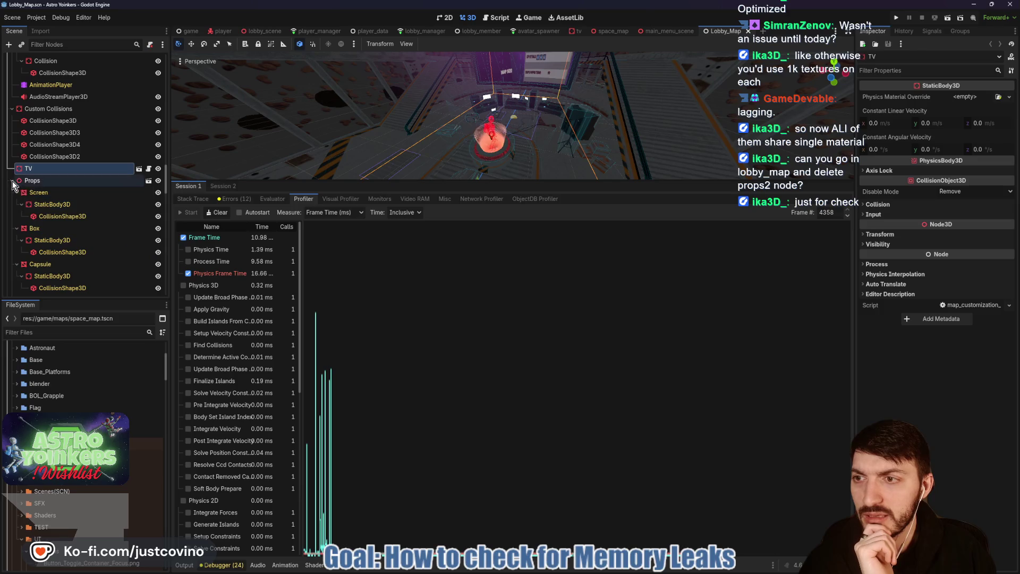
{"action": "left_click", "coordinate": [11, 180]}
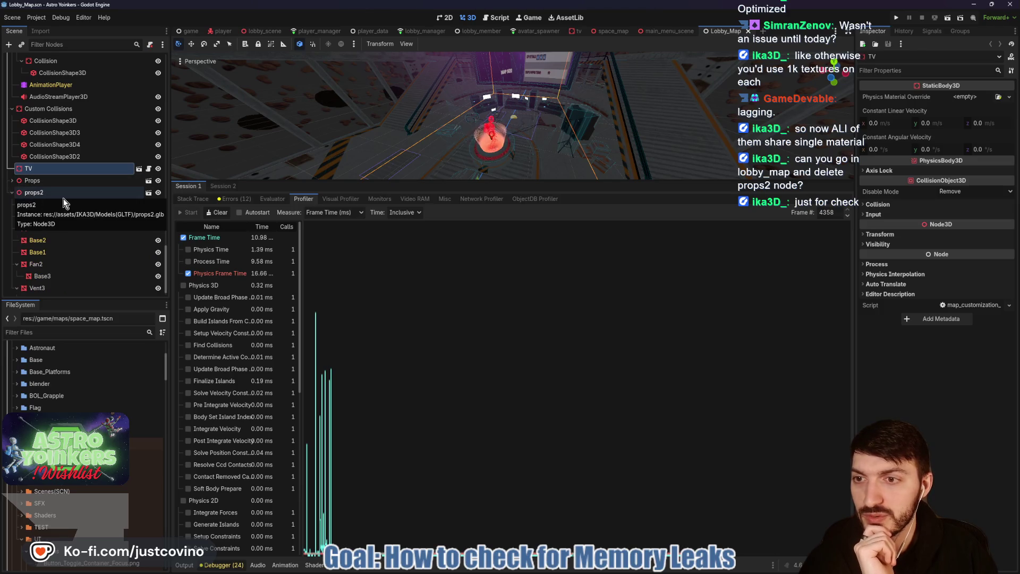
{"action": "left_click", "coordinate": [52, 193]}
{"action": "left_click", "coordinate": [11, 193]}
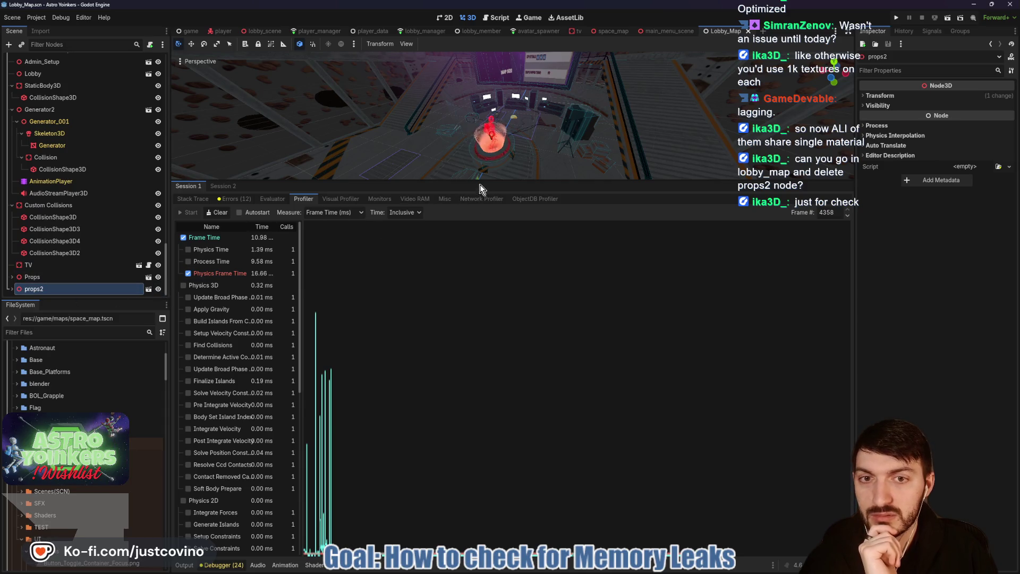
Step: Enlarge the 3D view and expand props2 to list its Fan, Vent and Base children
{"action": "left_click_drag", "start_coordinate": [476, 182], "coordinate": [480, 424]}
{"action": "scroll", "coordinate": [423, 316], "scroll_direction": "down", "scroll_amount": 5}
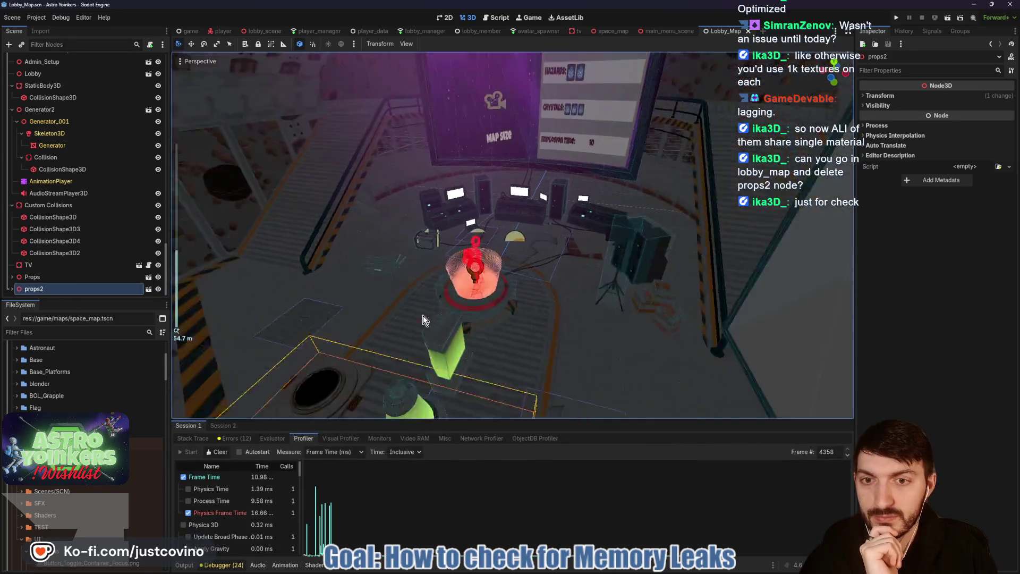
{"action": "scroll", "coordinate": [456, 307], "scroll_direction": "up", "scroll_amount": 2}
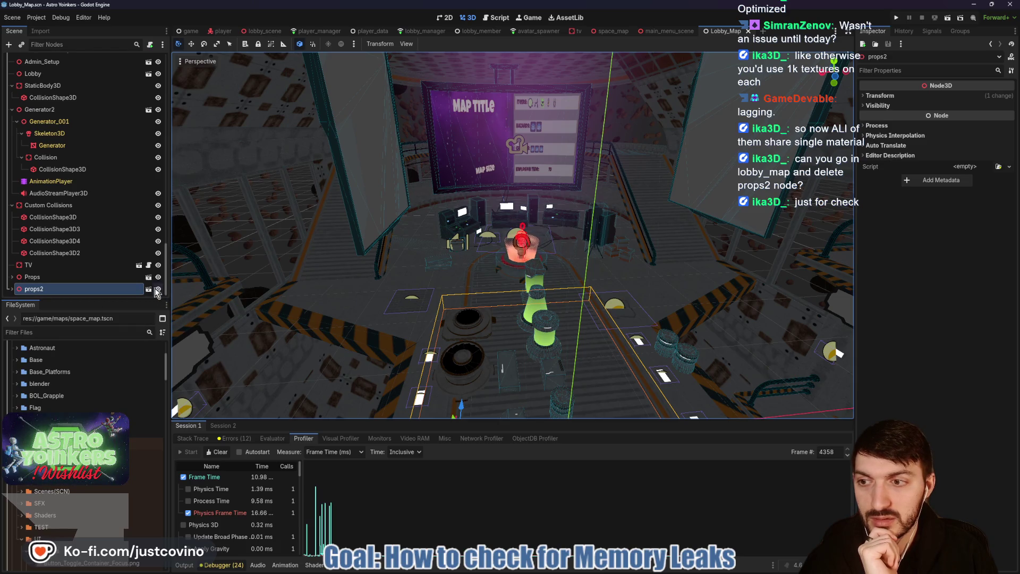
{"action": "left_click", "coordinate": [11, 289]}
{"action": "scroll", "coordinate": [59, 266], "scroll_direction": "down", "scroll_amount": 3}
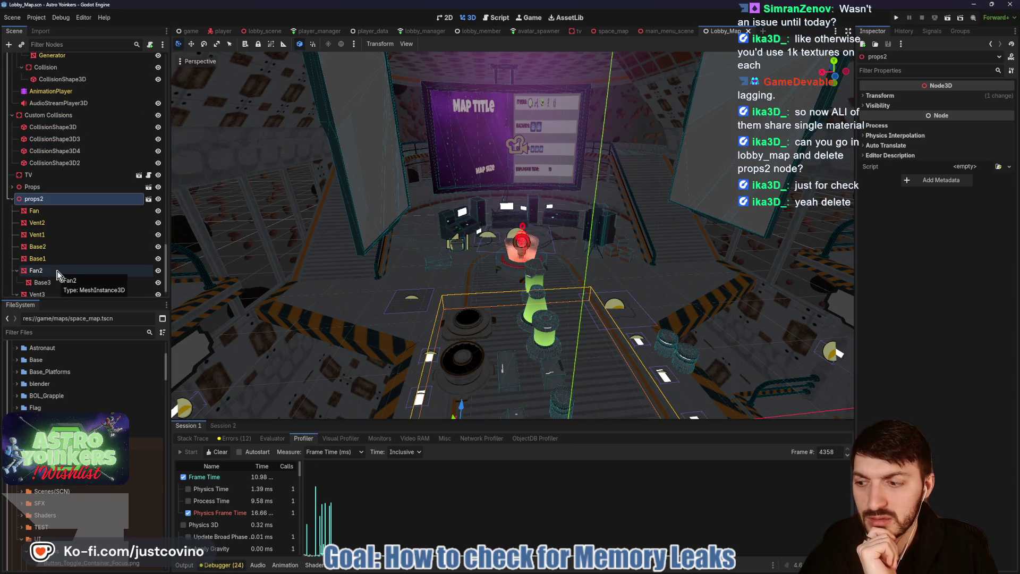
{"action": "double_click", "coordinate": [27, 200]}
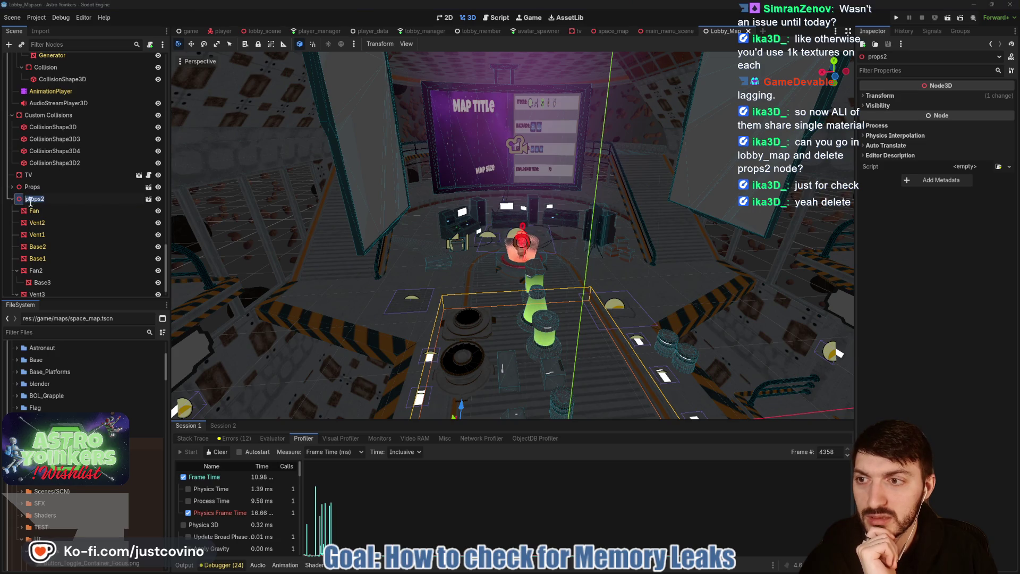
Step: Delete props2 from Lobby_Map, save the scene, and run the project with F5
{"action": "key", "text": "Escape"}
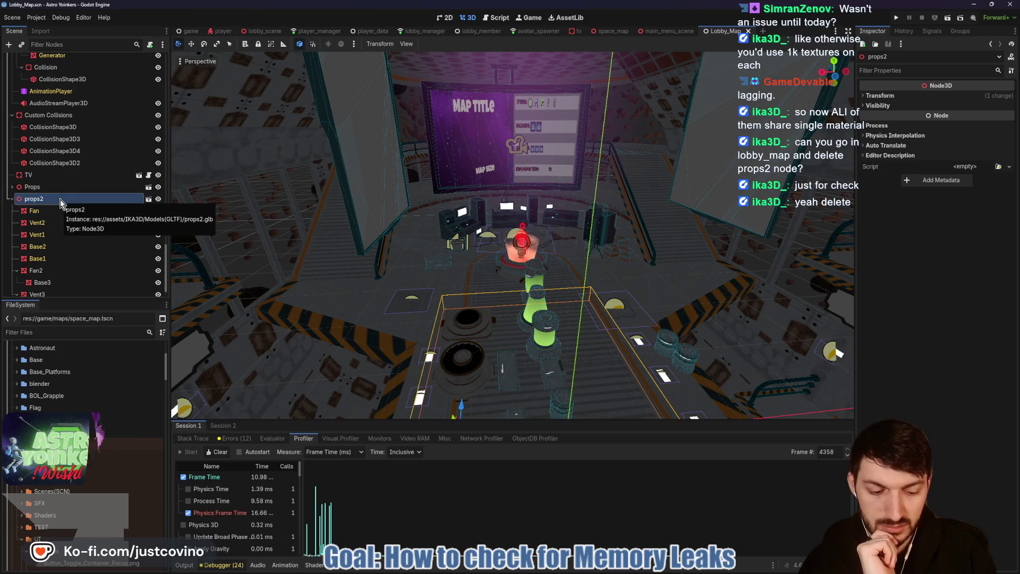
{"action": "key", "text": "Delete"}
{"action": "left_click", "coordinate": [491, 295]}
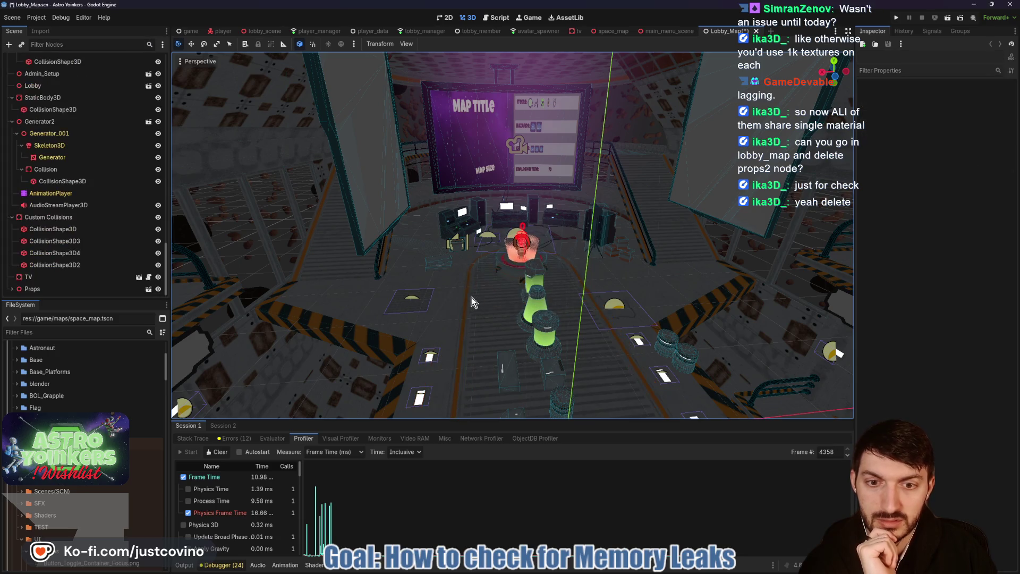
{"action": "key", "text": "ctrl+s"}
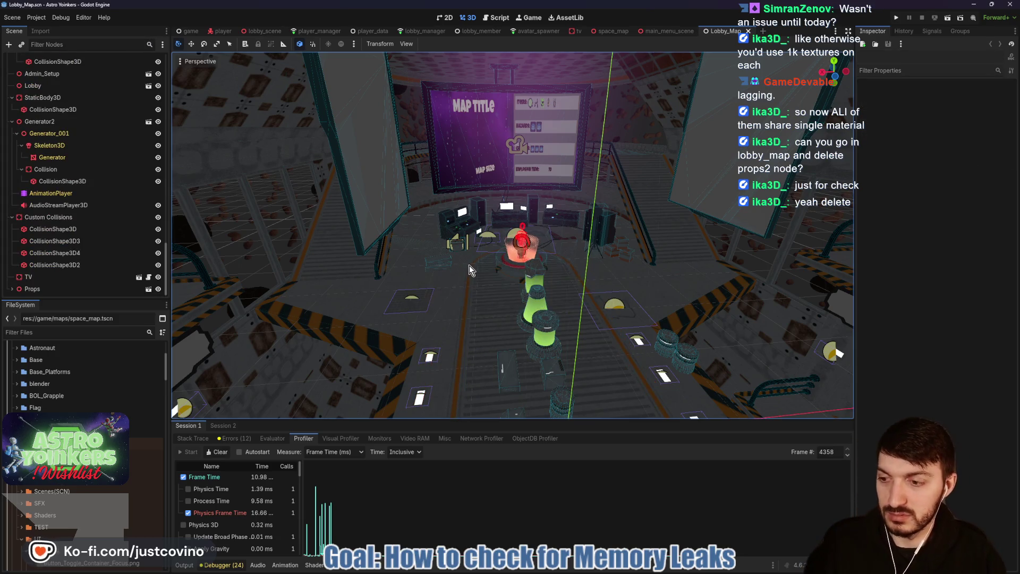
{"action": "key", "text": "F5"}
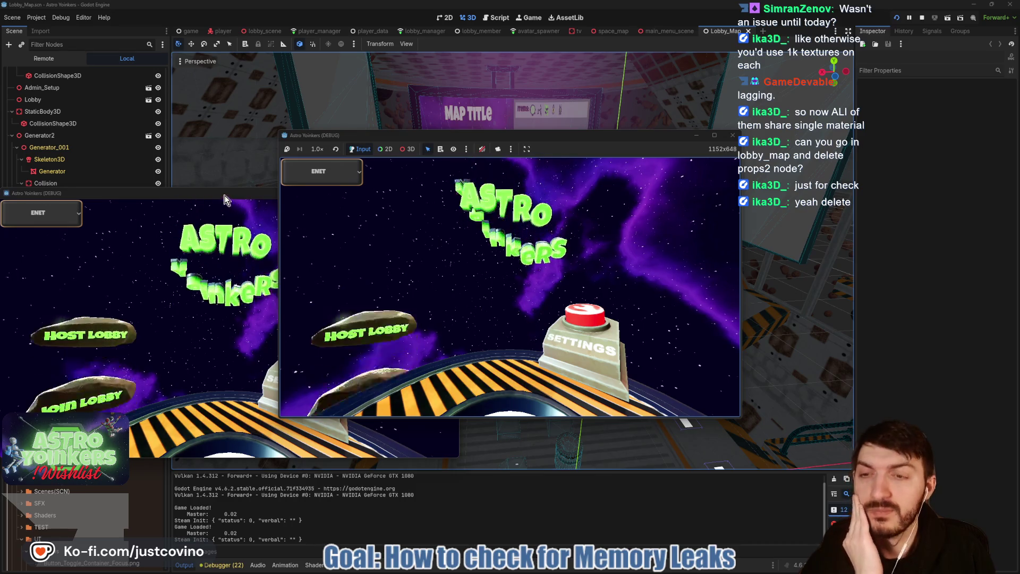
Step: Place the two game windows side by side, host a lobby in the left one, and join lobby 0 from the second
{"action": "mouse_move", "coordinate": [231, 193]}
{"action": "left_mouse_down"}
{"action": "mouse_move", "coordinate": [595, 207]}
{"action": "mouse_move", "coordinate": [702, 167]}
{"action": "left_mouse_up"}
{"action": "left_click_drag", "start_coordinate": [589, 139], "coordinate": [353, 155]}
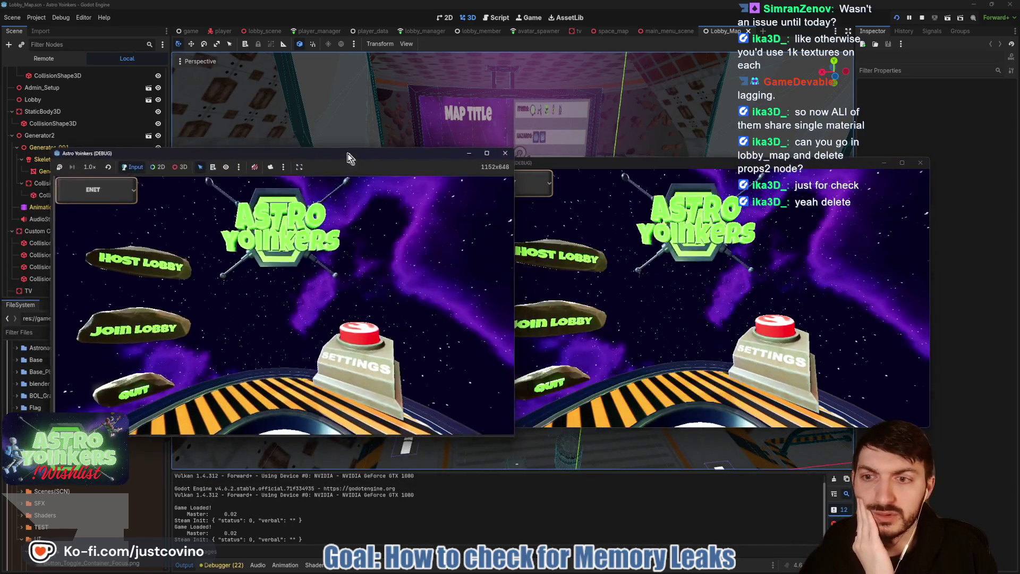
{"action": "left_click", "coordinate": [127, 252]}
{"action": "left_click", "coordinate": [274, 318]}
{"action": "left_click", "coordinate": [552, 322]}
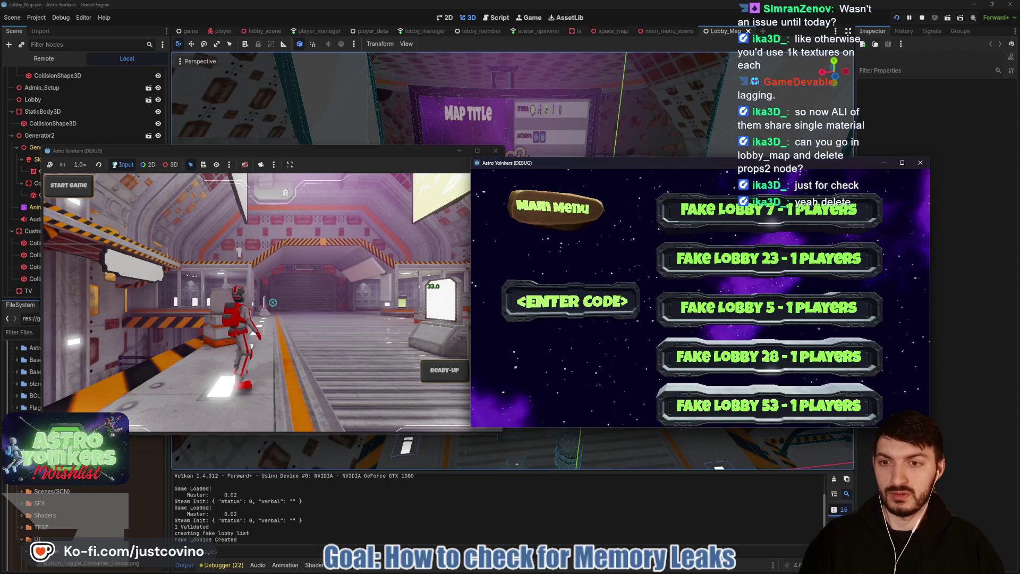
{"action": "key", "text": "super"}
{"action": "key", "text": "super"}
{"action": "left_click", "coordinate": [732, 223]}
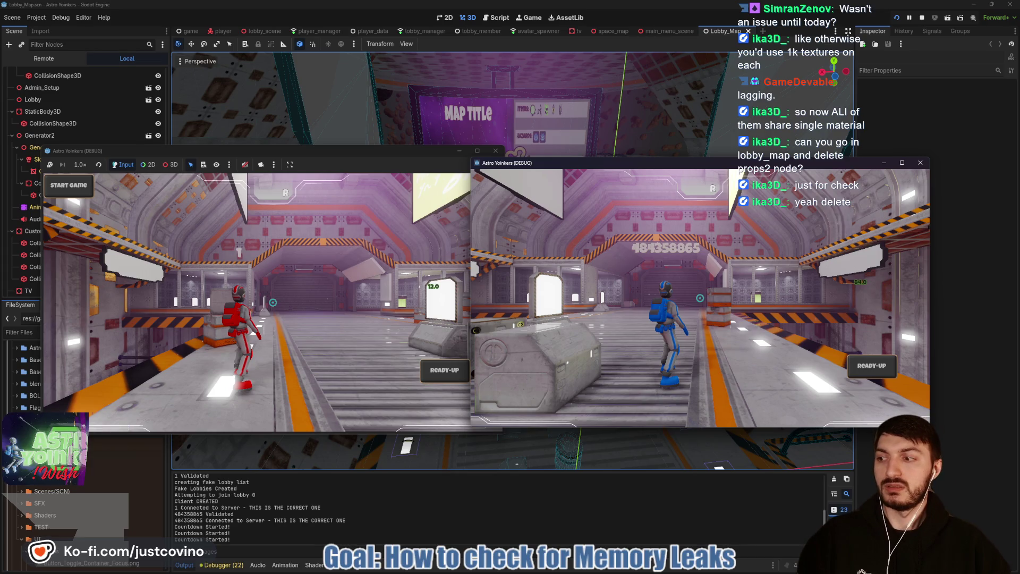
Step: Move the blue player, fire the red player's grapple, then stop both game instances
{"action": "key", "text": "w"}
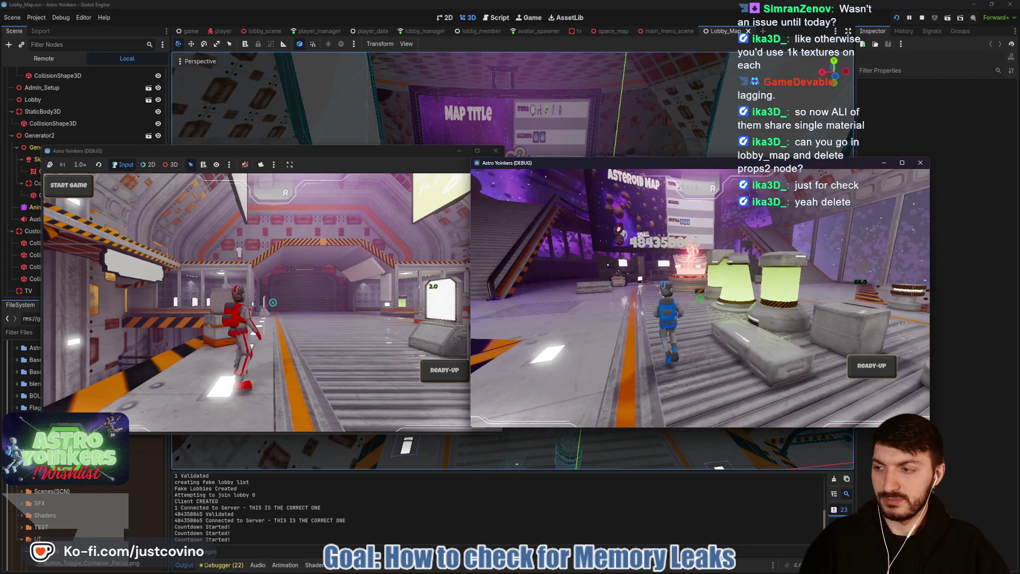
{"action": "key", "text": "alt+Tab"}
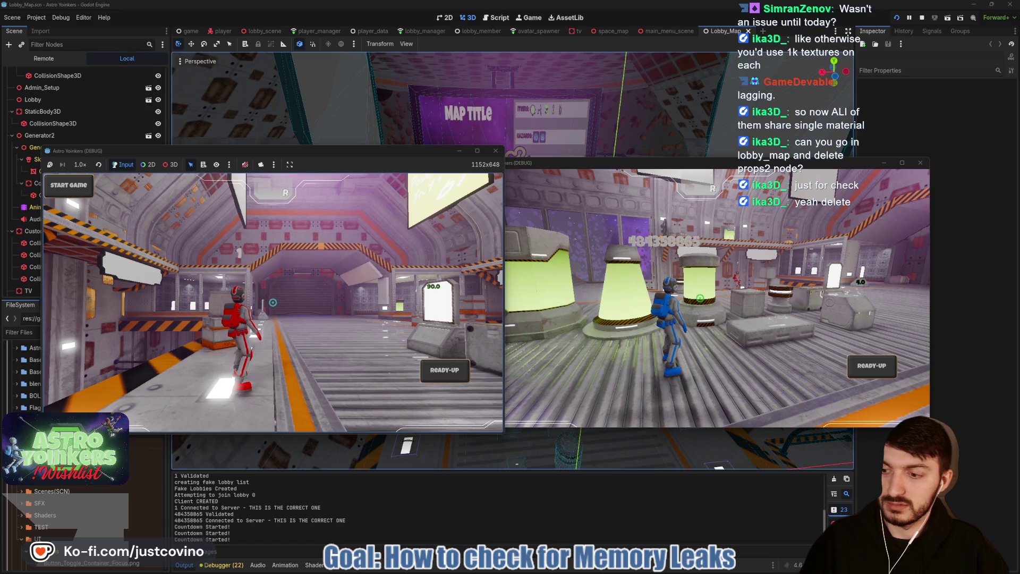
{"action": "left_click", "coordinate": [273, 303]}
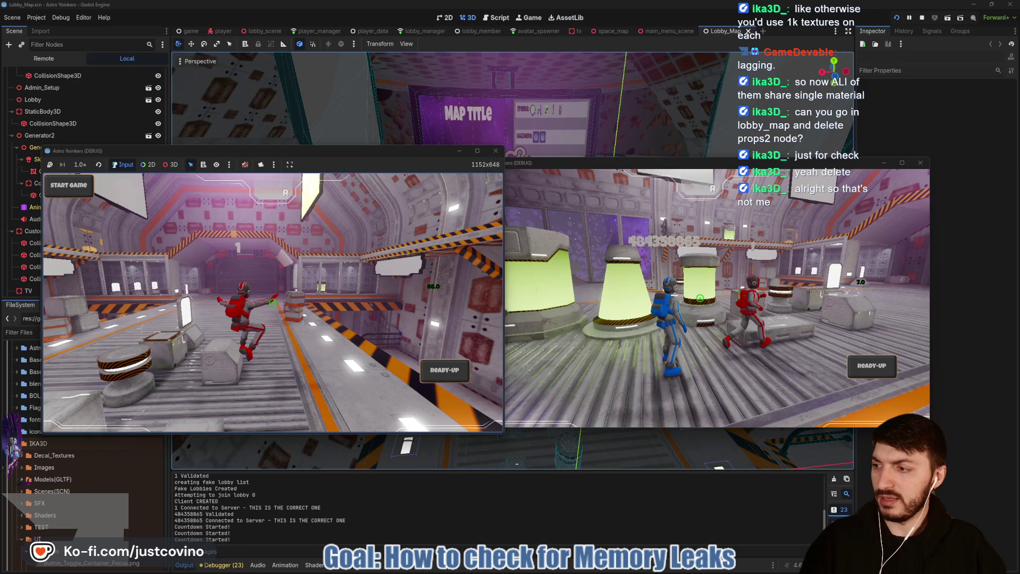
{"action": "left_click", "coordinate": [923, 18]}
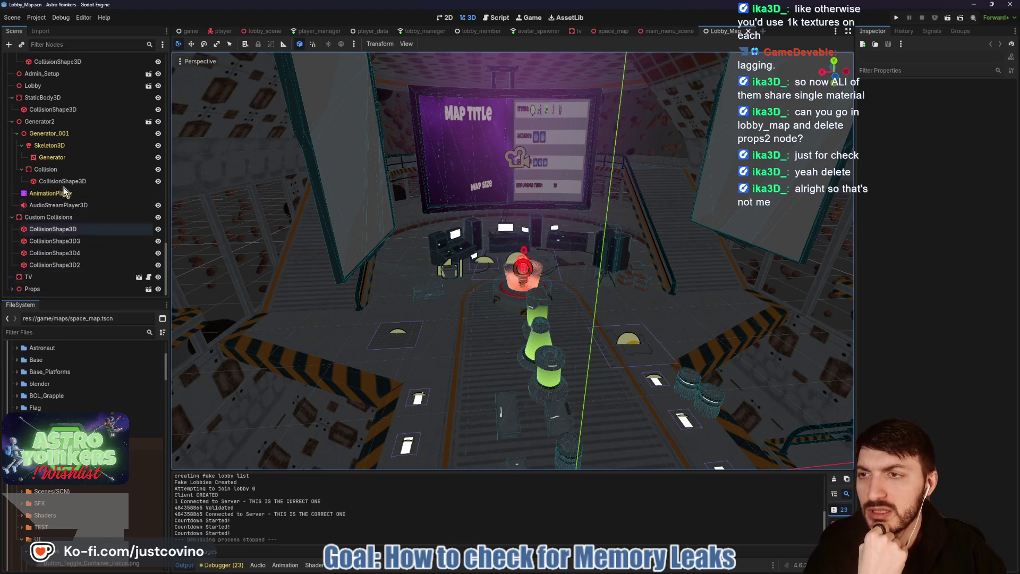
Step: Select Lobby_Map, undo the props2 removal with Ctrl+Z, save, and close the scene
{"action": "scroll", "coordinate": [65, 100], "scroll_direction": "up", "scroll_amount": 10}
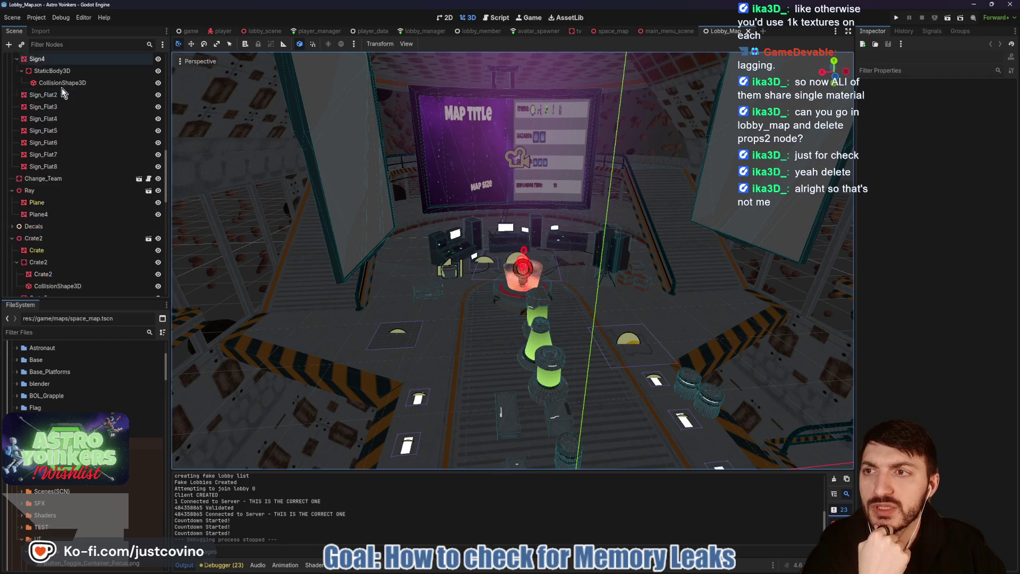
{"action": "scroll", "coordinate": [67, 101], "scroll_direction": "up", "scroll_amount": 5}
{"action": "left_click", "coordinate": [59, 60]}
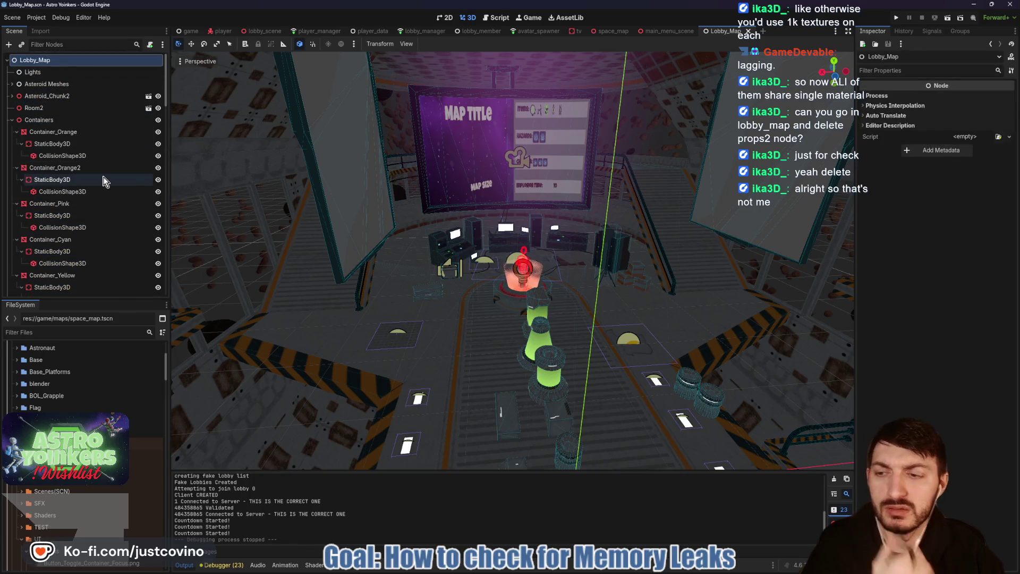
{"action": "scroll", "coordinate": [100, 186], "scroll_direction": "down", "scroll_amount": 15}
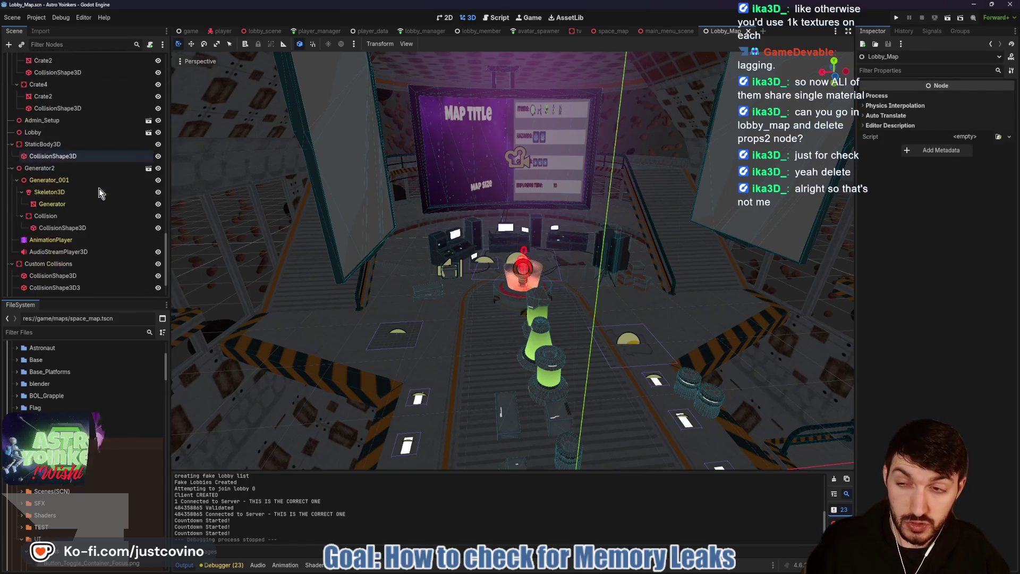
{"action": "key", "text": "ctrl+z"}
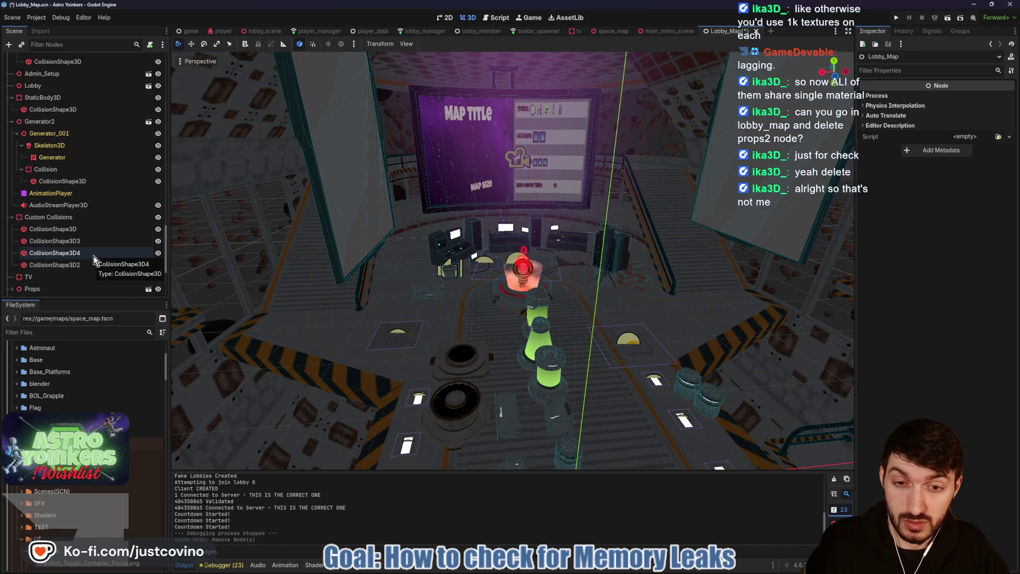
{"action": "scroll", "coordinate": [94, 256], "scroll_direction": "down", "scroll_amount": 5}
{"action": "key", "text": "ctrl+s"}
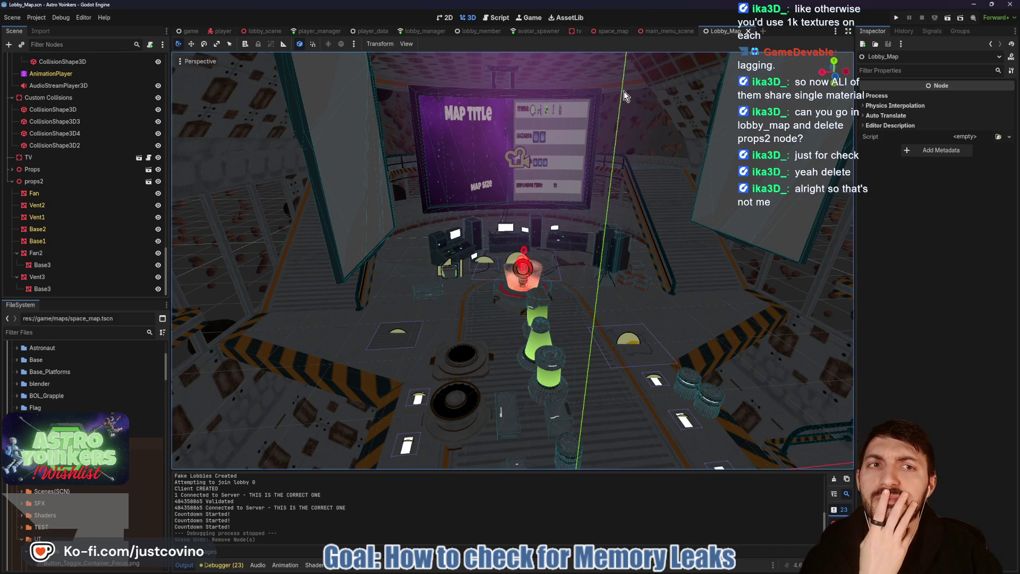
{"action": "left_click", "coordinate": [748, 31]}
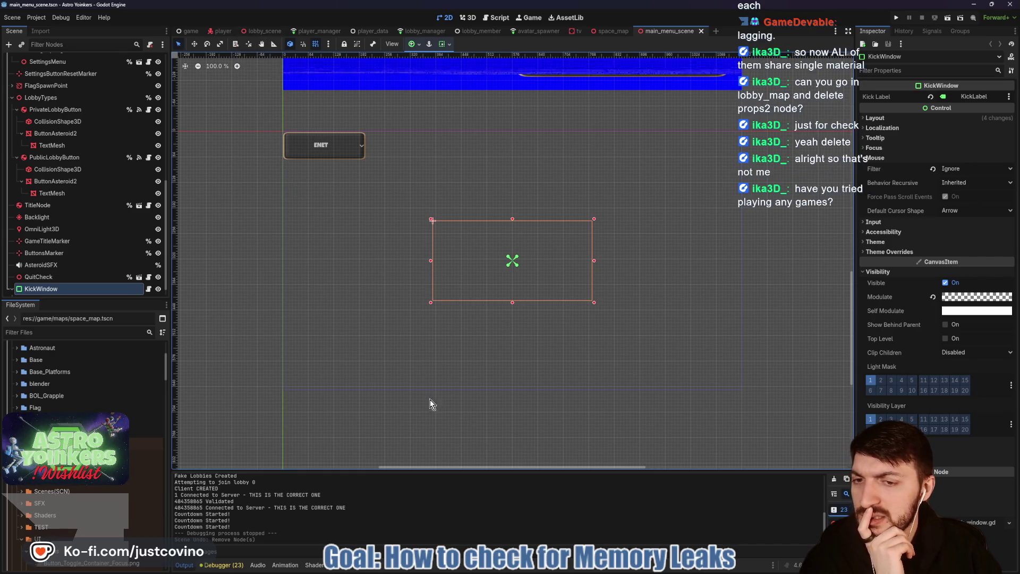
Step: Bring up the browser and load claude.ai in a new tab
{"action": "left_click", "coordinate": [579, 572]}
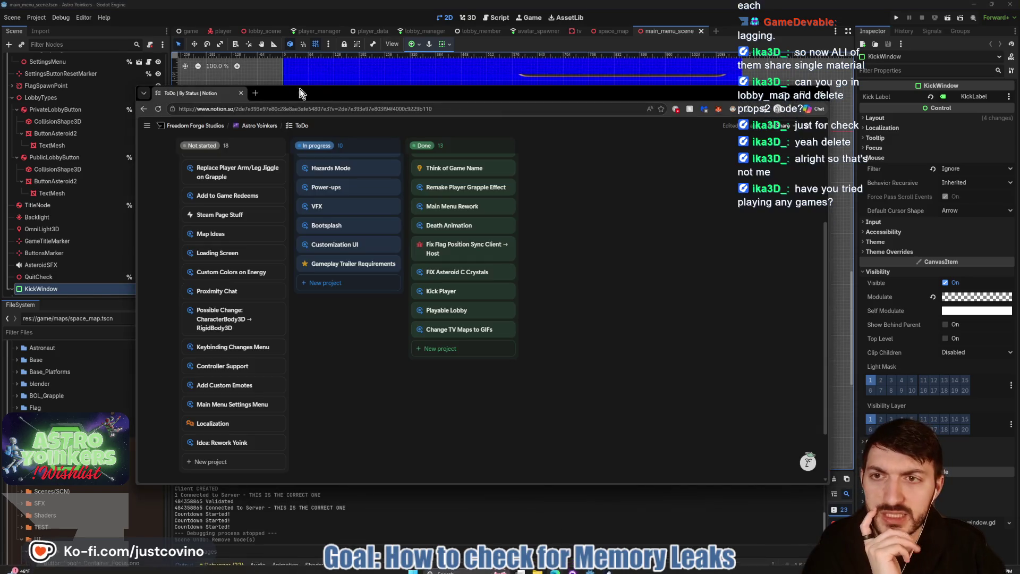
{"action": "left_click", "coordinate": [258, 94]}
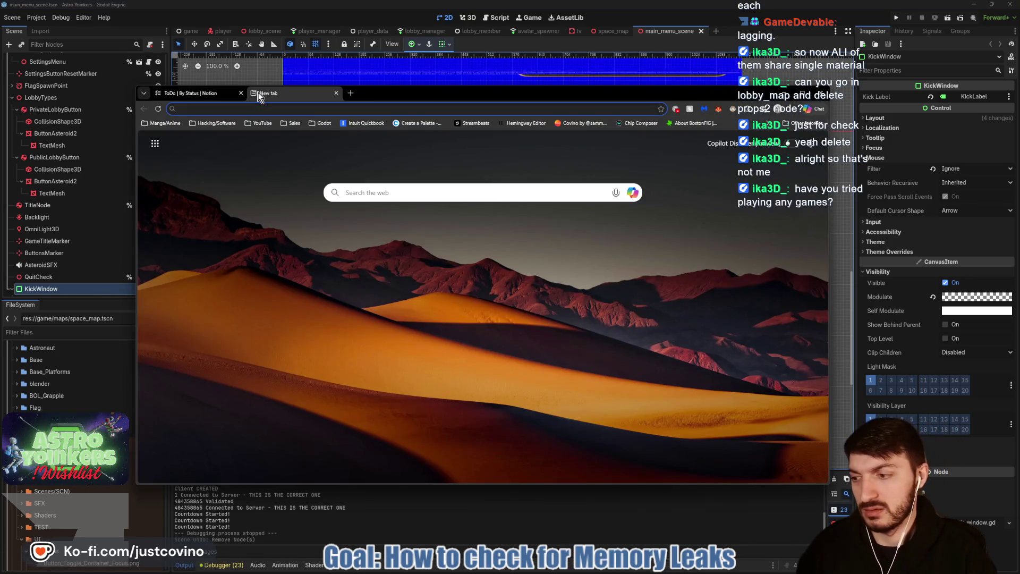
{"action": "type", "text": "claude.ai"}
{"action": "key", "text": "Return"}
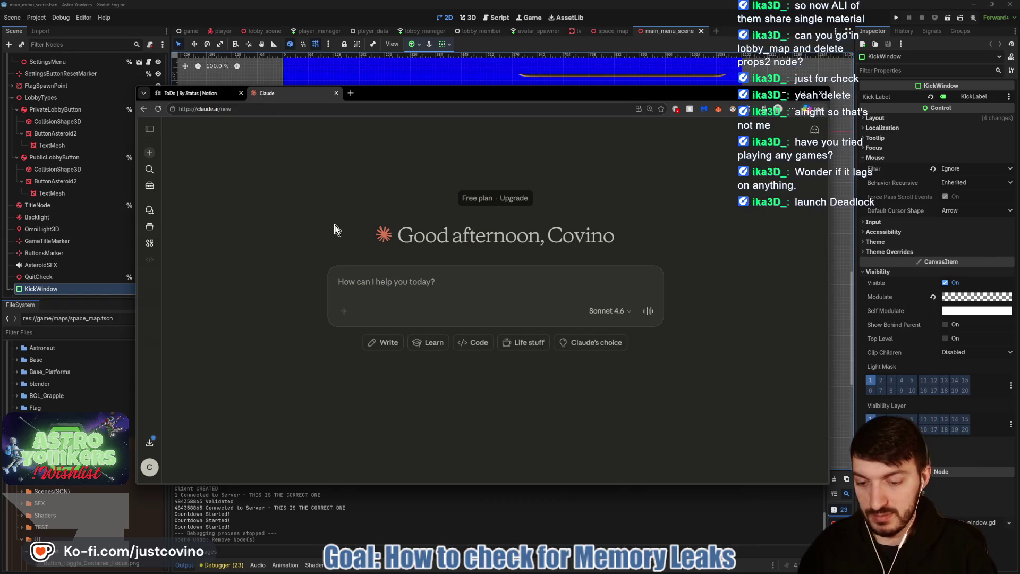
Step: Ask Claude "In Godot 4.6.2, how do you check for memory leaks?"
{"action": "type", "text": "In Godot 4.6.2"}
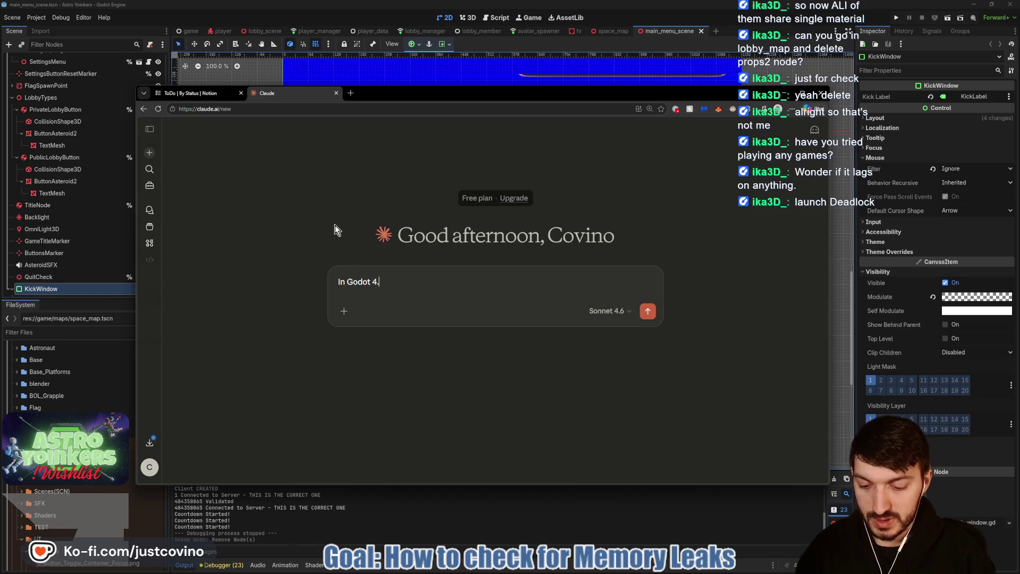
{"action": "type", "text": ", h"}
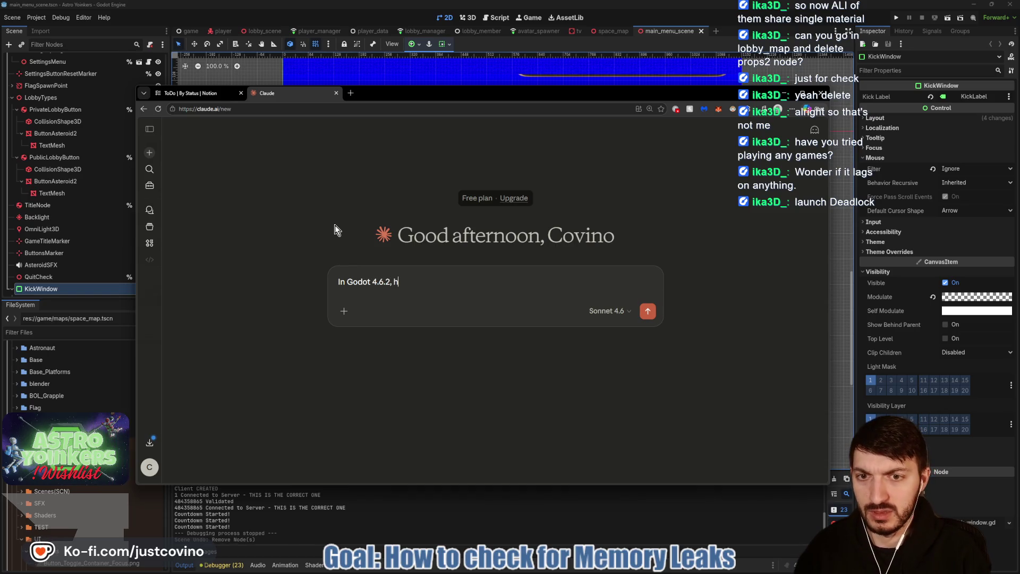
{"action": "type", "text": "ow do you check for memory lea"}
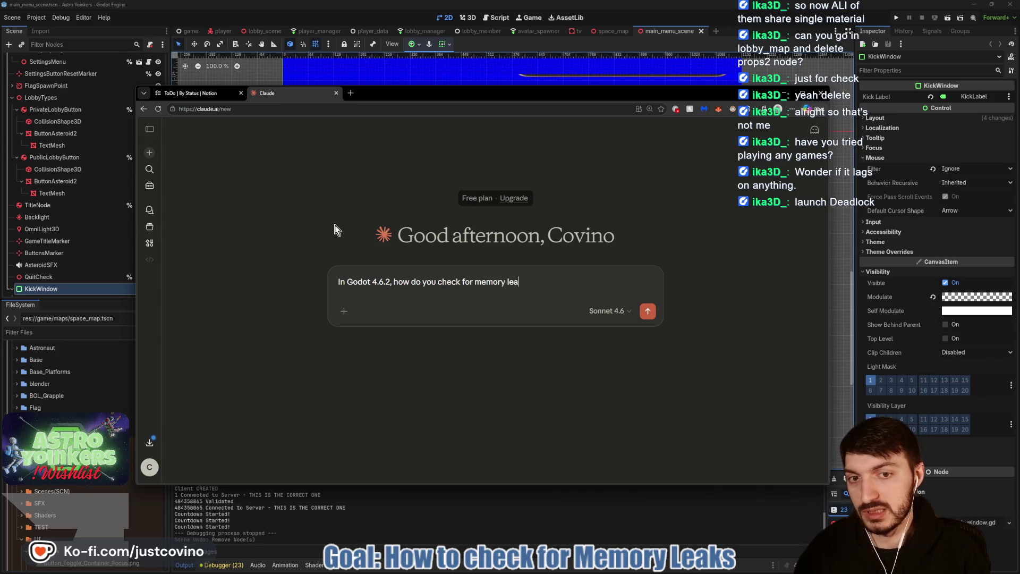
{"action": "type", "text": "ks?"}
{"action": "key", "text": "Return"}
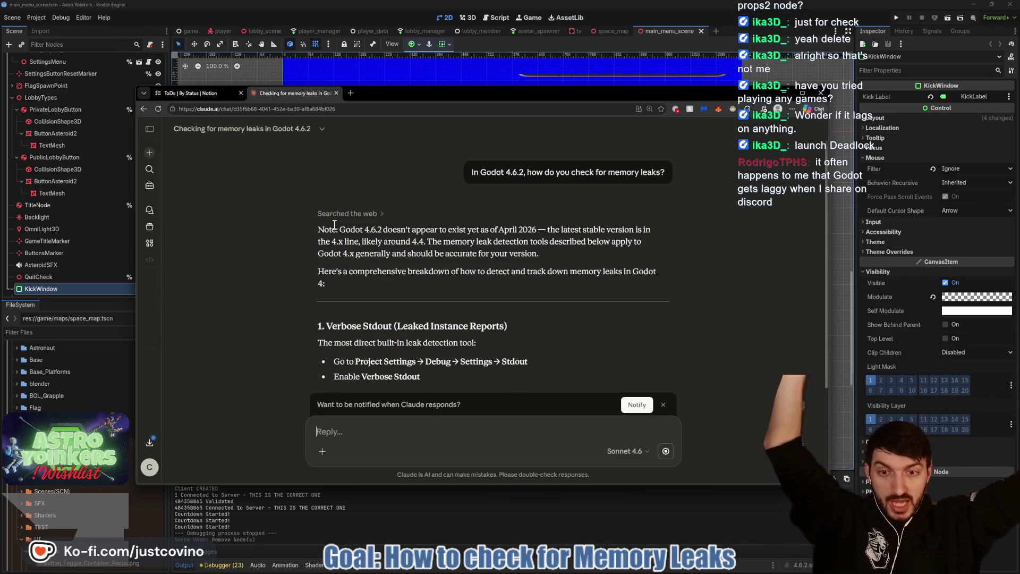
Step: Read Claude's memory-leak answer down to the five-step Quick Workflow Summary, then return to Godot
{"action": "mouse_move", "coordinate": [313, 171]}
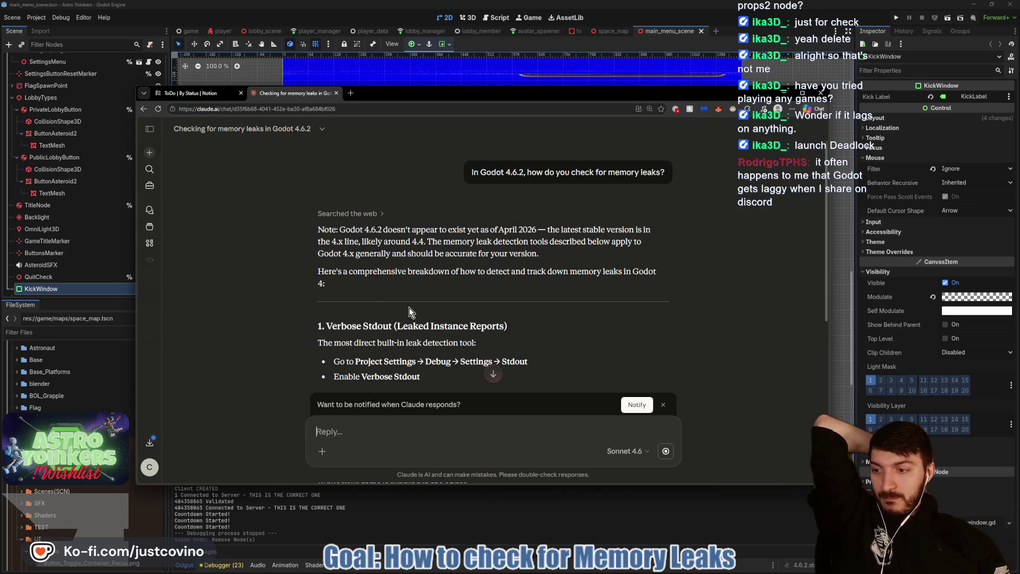
{"action": "scroll", "coordinate": [372, 310], "scroll_direction": "down", "scroll_amount": 2}
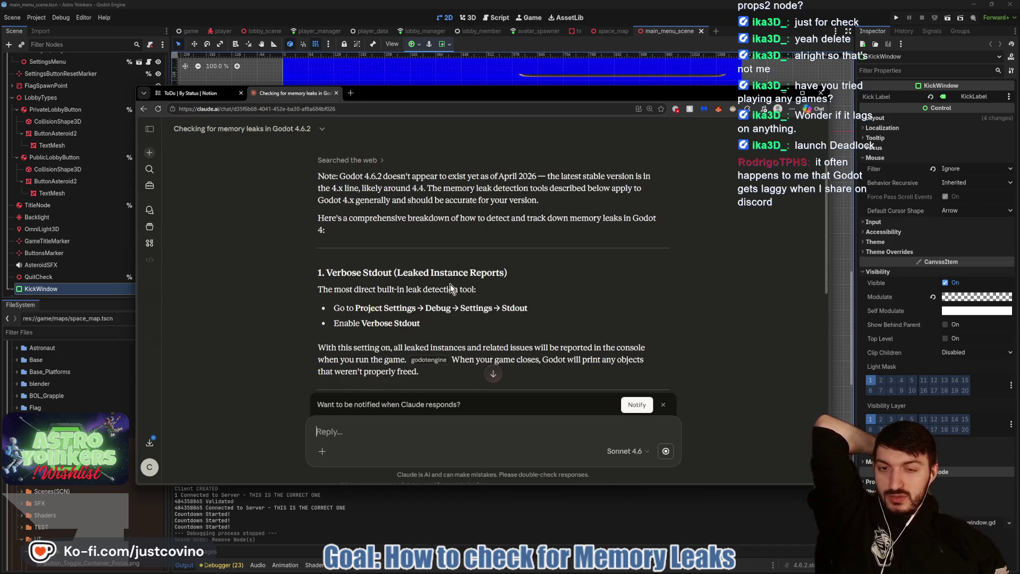
{"action": "scroll", "coordinate": [450, 287], "scroll_direction": "down", "scroll_amount": 2}
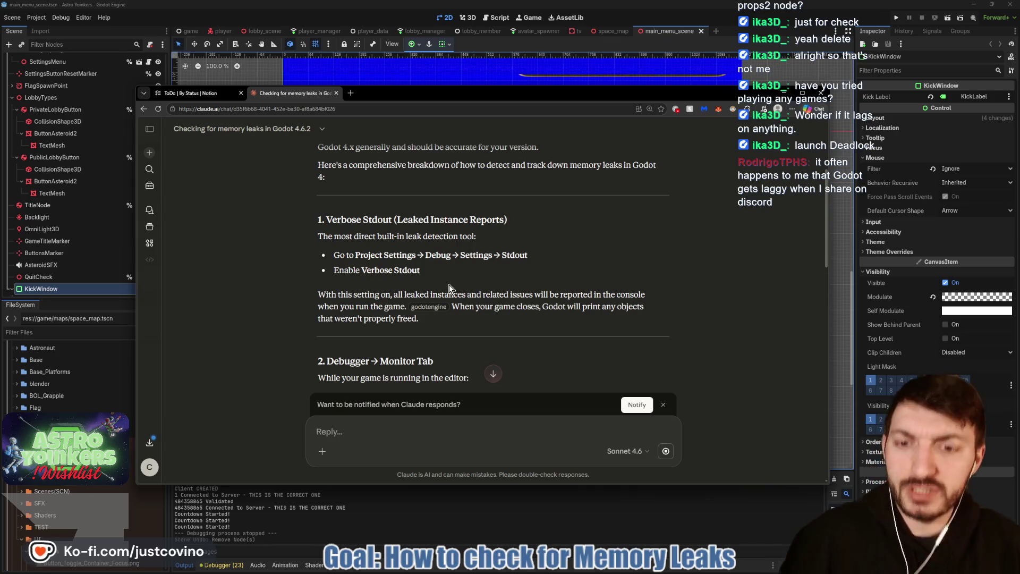
{"action": "scroll", "coordinate": [336, 259], "scroll_direction": "down", "scroll_amount": 3}
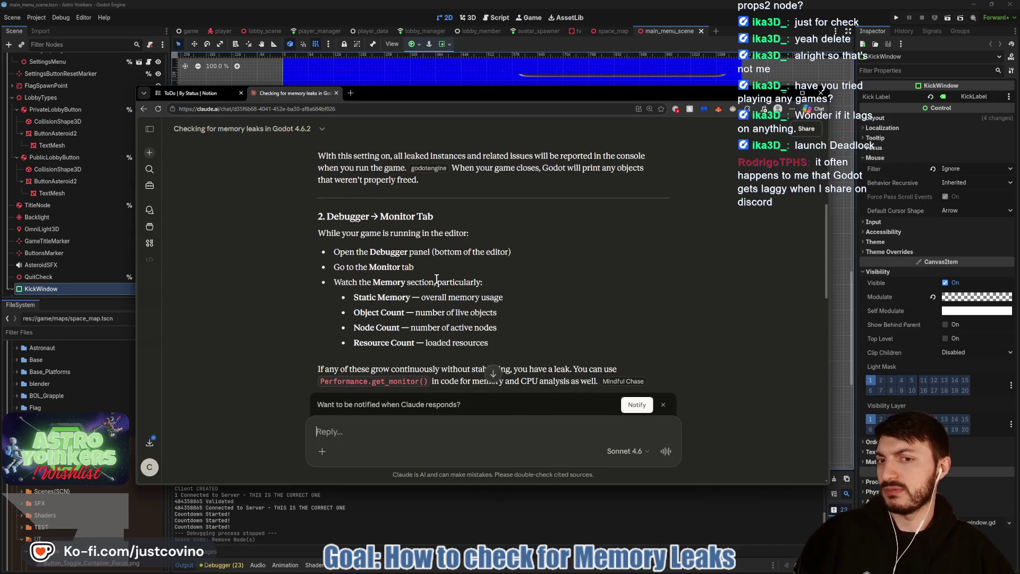
{"action": "scroll", "coordinate": [436, 279], "scroll_direction": "down", "scroll_amount": 3}
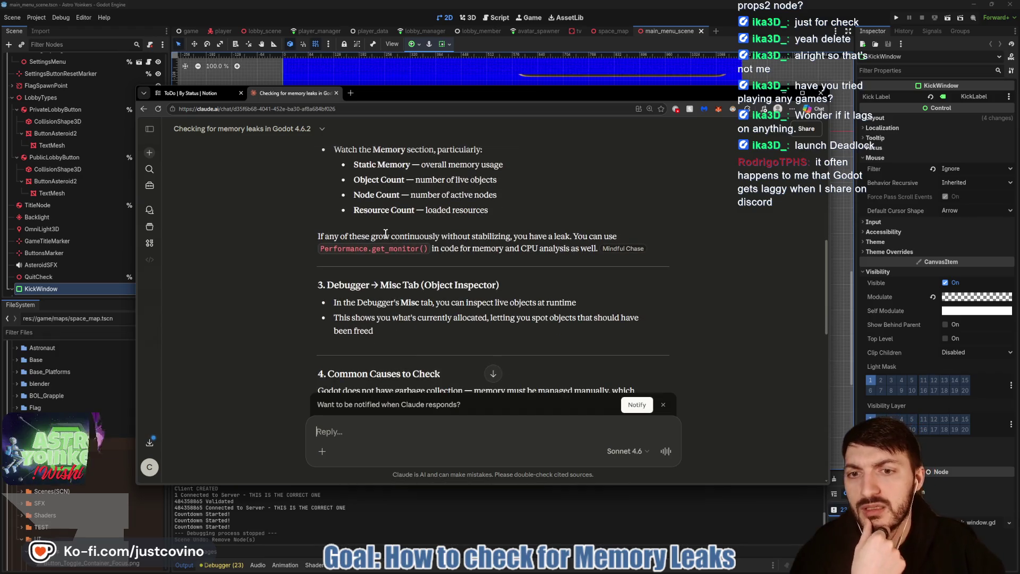
{"action": "scroll", "coordinate": [386, 234], "scroll_direction": "down", "scroll_amount": 10}
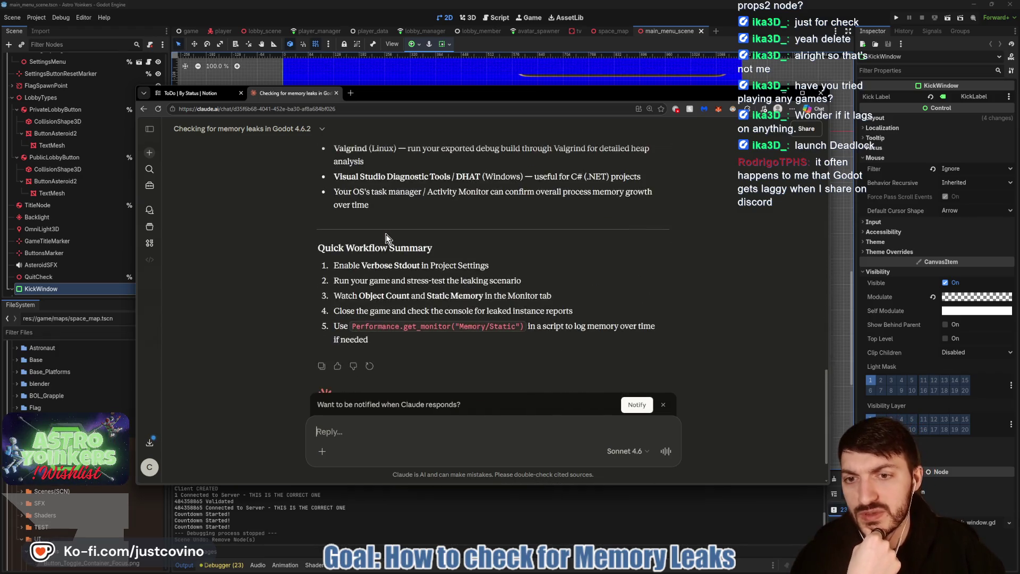
{"action": "scroll", "coordinate": [386, 237], "scroll_direction": "down", "scroll_amount": 1}
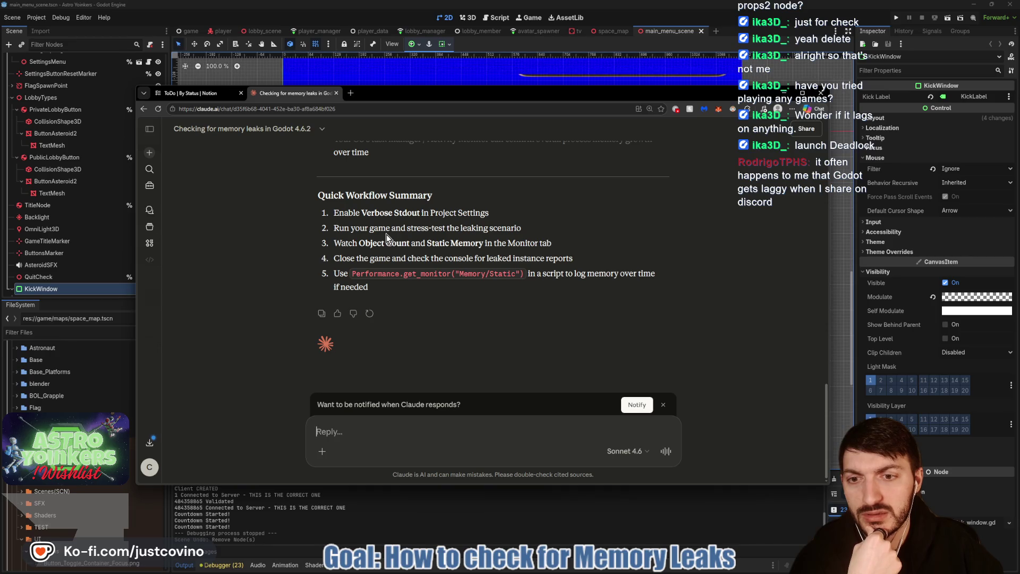
{"action": "scroll", "coordinate": [398, 245], "scroll_direction": "up", "scroll_amount": 3}
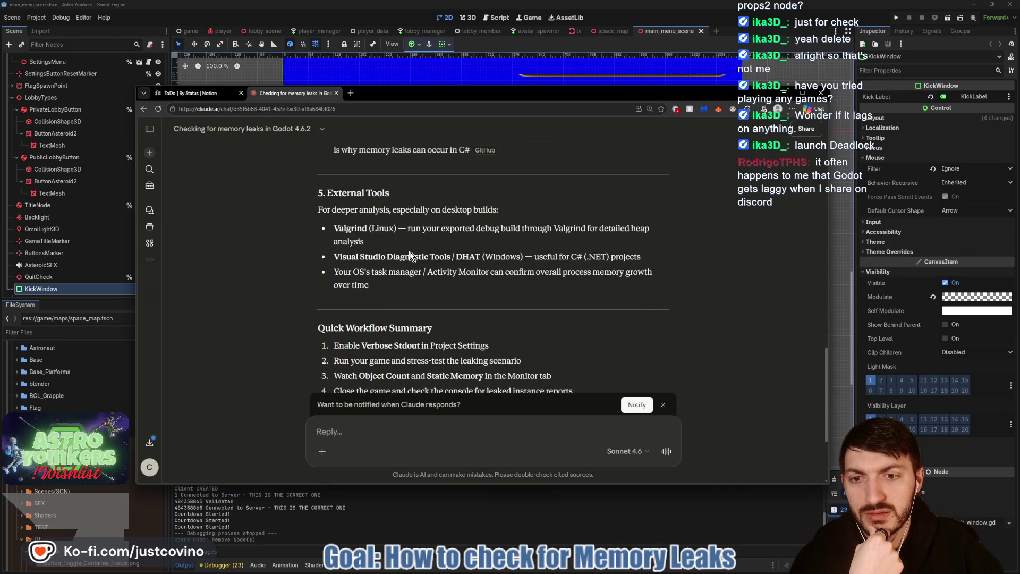
{"action": "scroll", "coordinate": [409, 251], "scroll_direction": "down", "scroll_amount": 2}
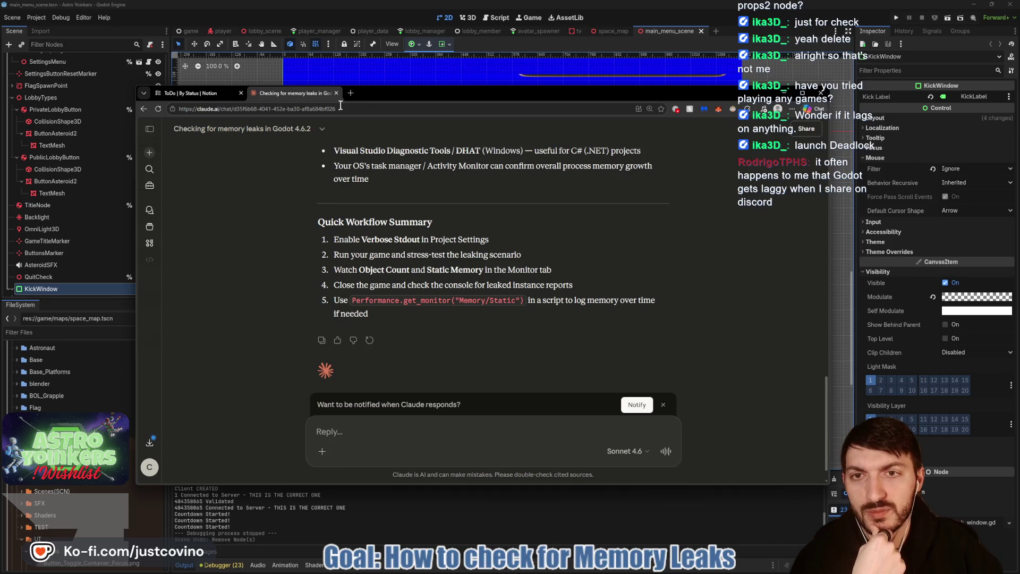
{"action": "key", "text": "ctrl+Tab"}
{"action": "key", "text": "alt+Tab"}
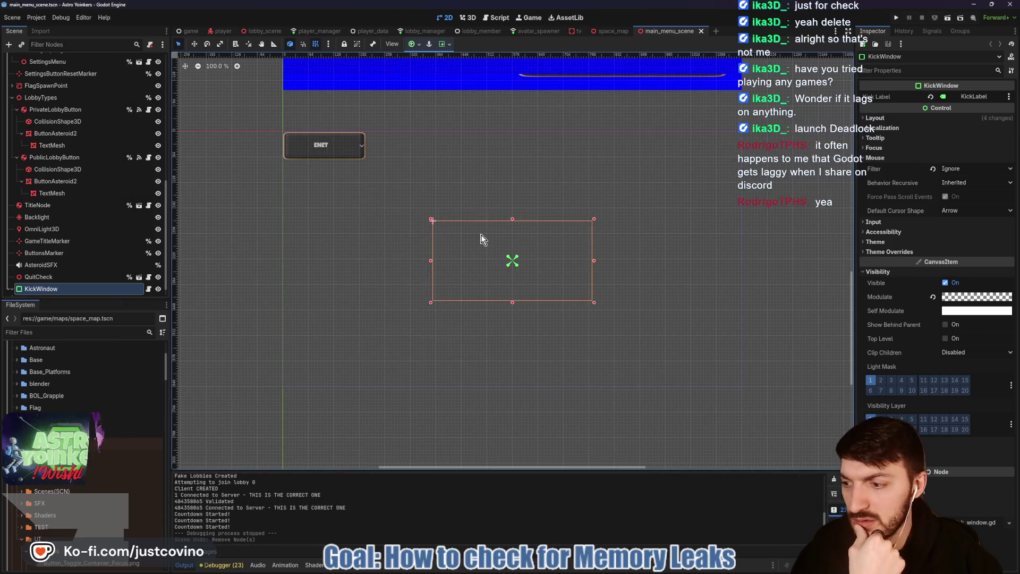
Step: Launch Task Manager from the Start search, then bring up the Steam Astro Yoinkers store page
{"action": "mouse_move", "coordinate": [637, 572]}
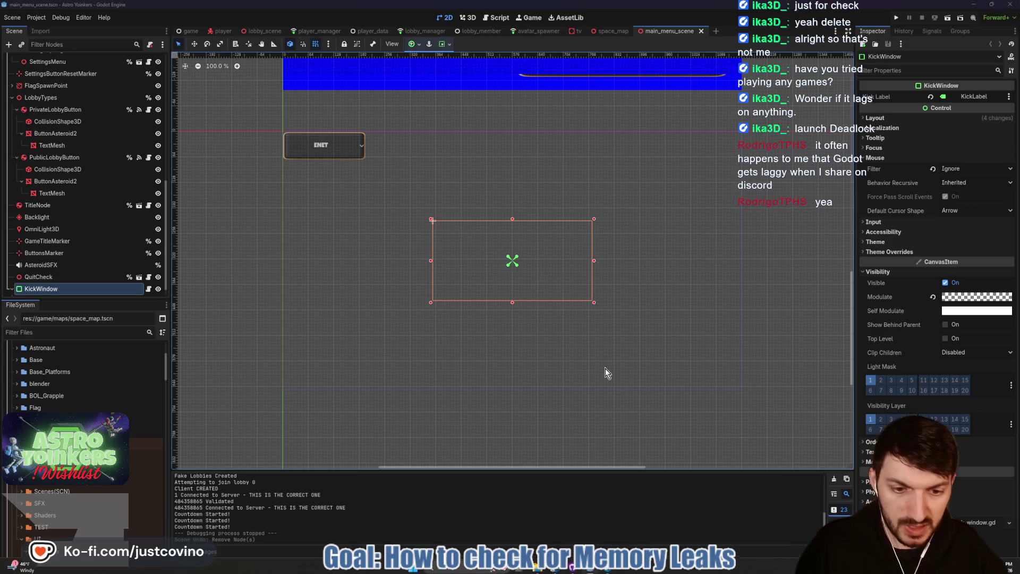
{"action": "key", "text": "super"}
{"action": "type", "text": "task mana"}
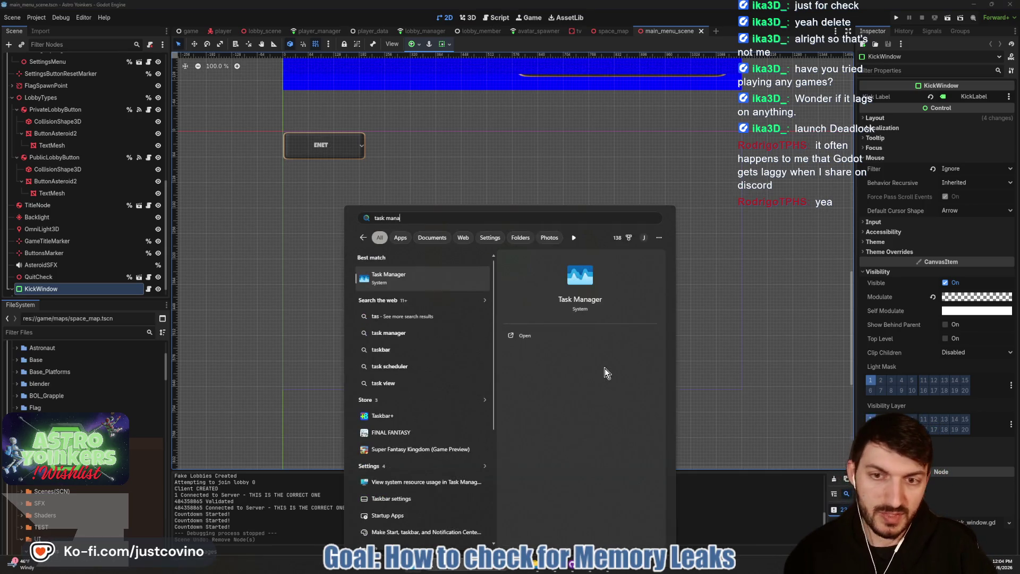
{"action": "key", "text": "Return"}
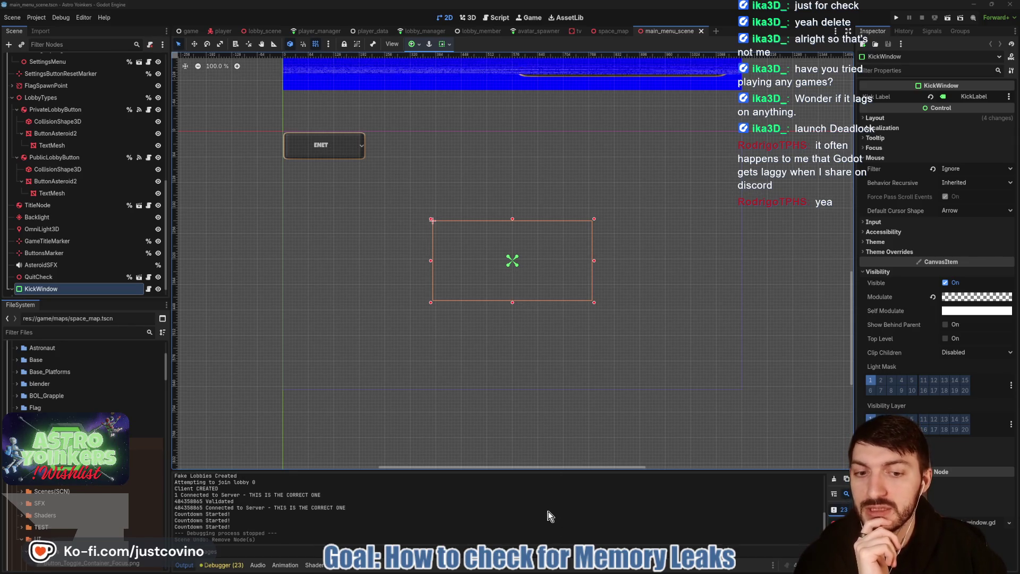
{"action": "left_click", "coordinate": [606, 569]}
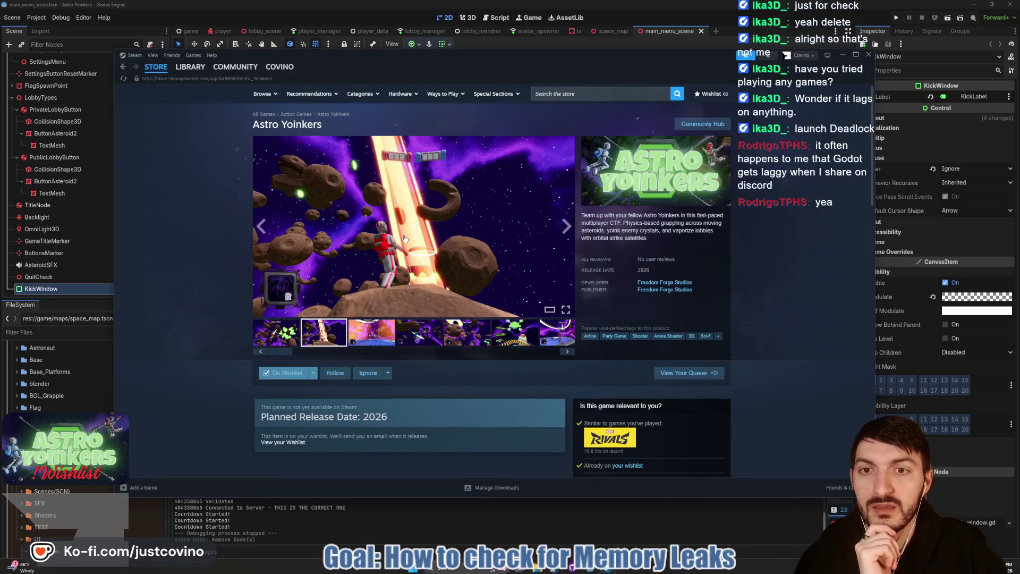
Step: Show Deadlock's page in the Steam library, then bring the Godot editor back in front
{"action": "left_click", "coordinate": [190, 67]}
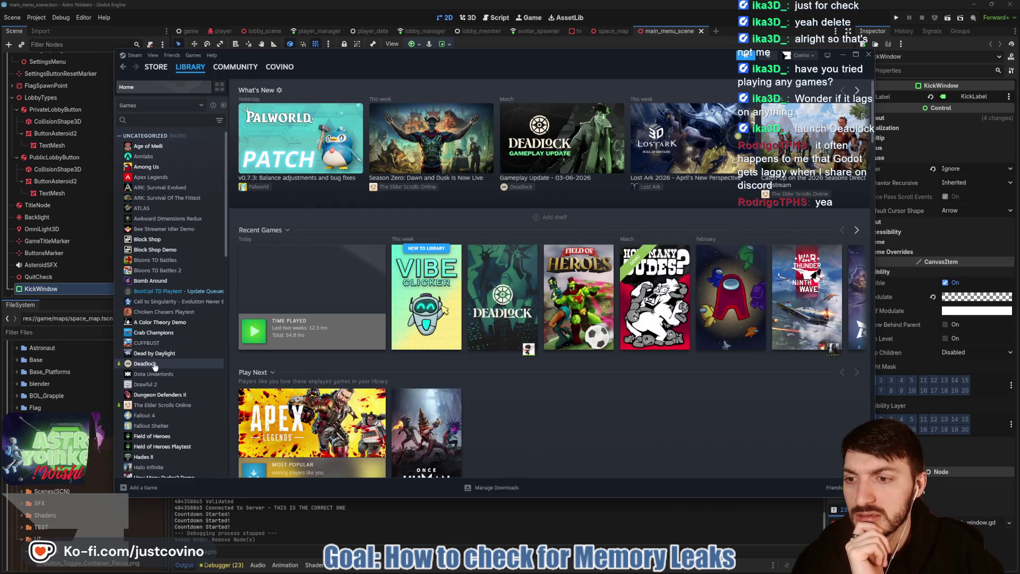
{"action": "mouse_move", "coordinate": [119, 367]}
{"action": "left_click", "coordinate": [213, 364]}
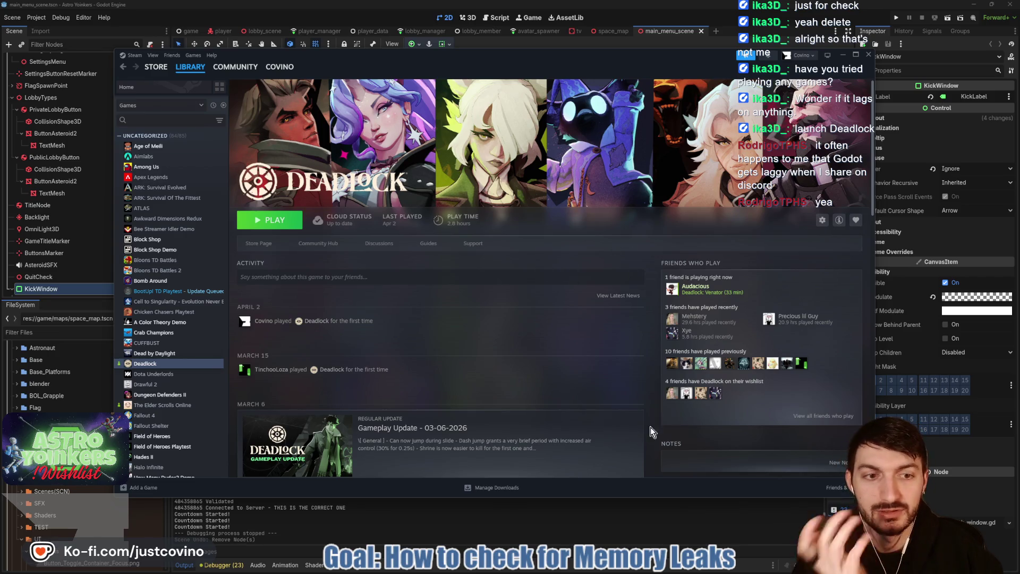
{"action": "left_click", "coordinate": [632, 539]}
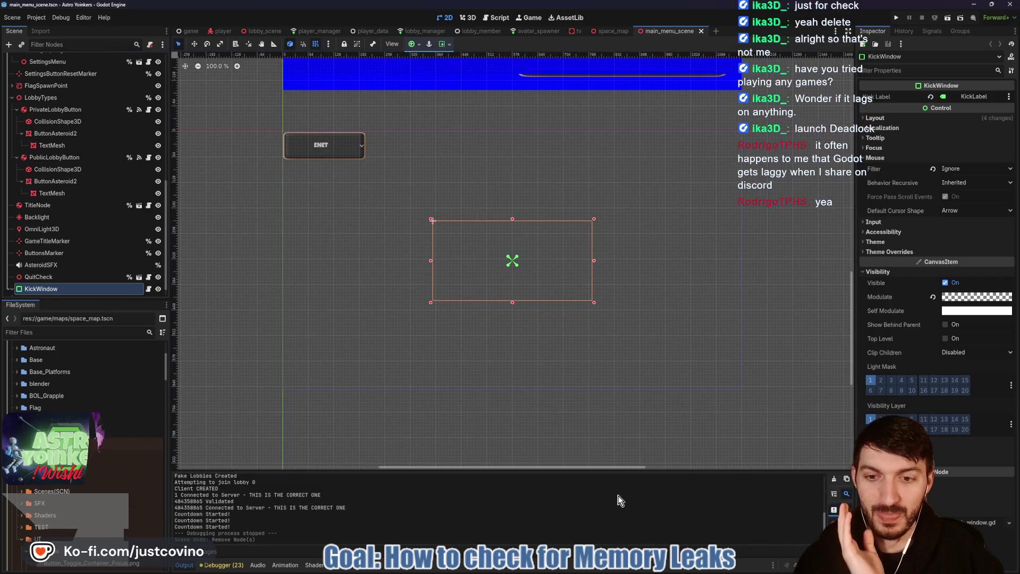
Step: Show the GPU performance graphs in Task Manager, then launch Deadlock from its Steam page
{"action": "left_click", "coordinate": [628, 570]}
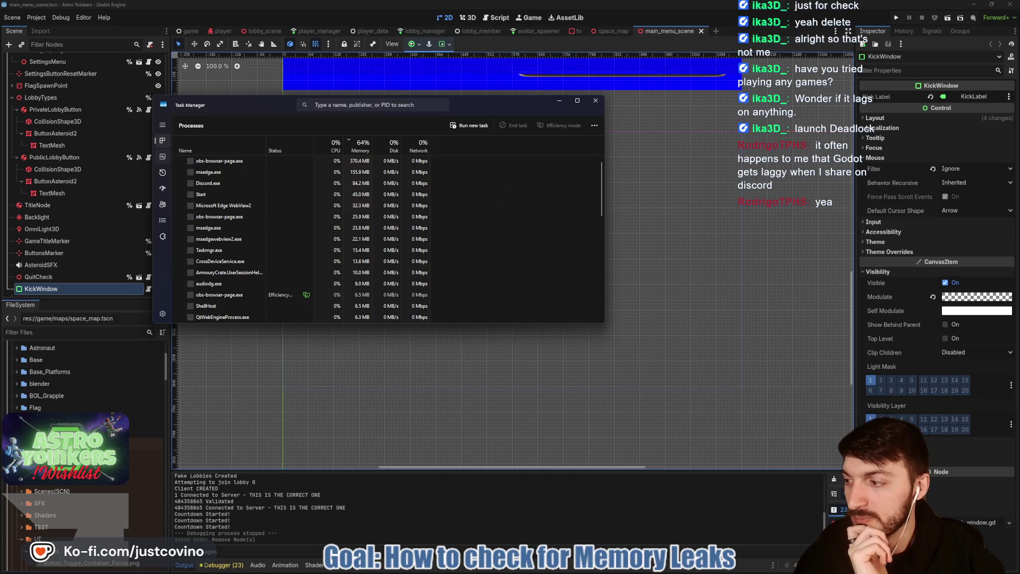
{"action": "left_click", "coordinate": [162, 156]}
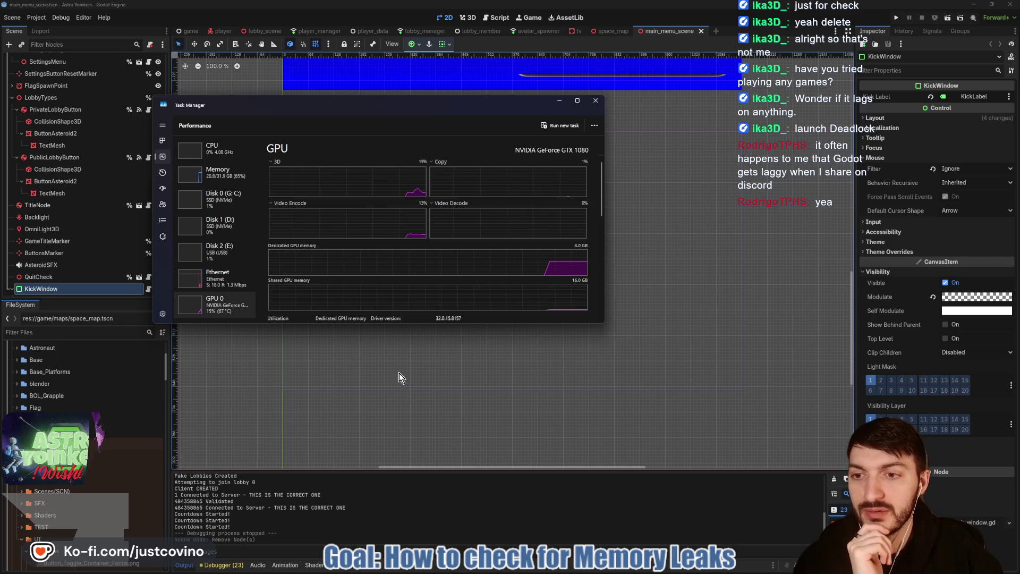
{"action": "mouse_move", "coordinate": [591, 570]}
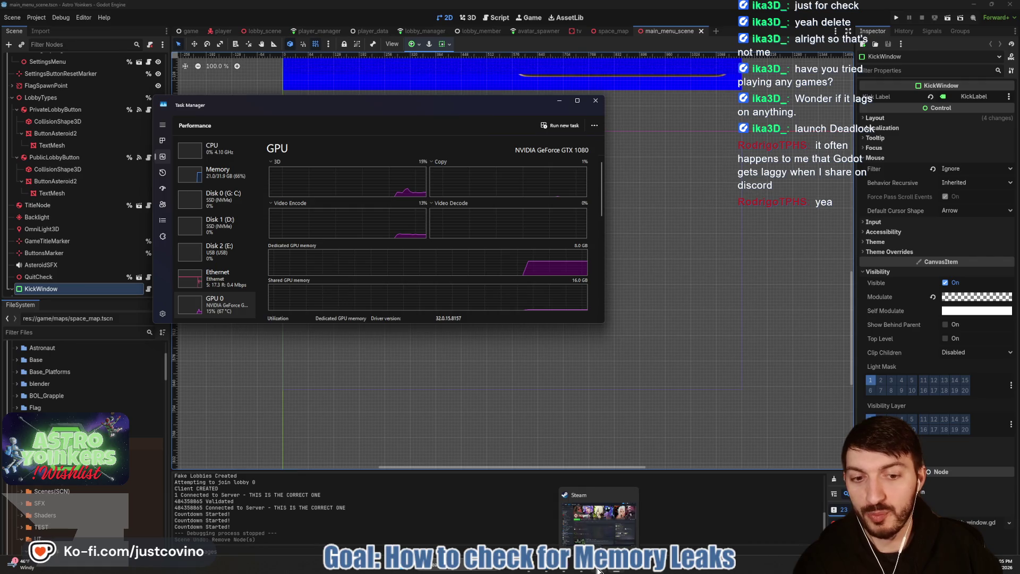
{"action": "left_click", "coordinate": [587, 569]}
{"action": "left_click", "coordinate": [276, 223]}
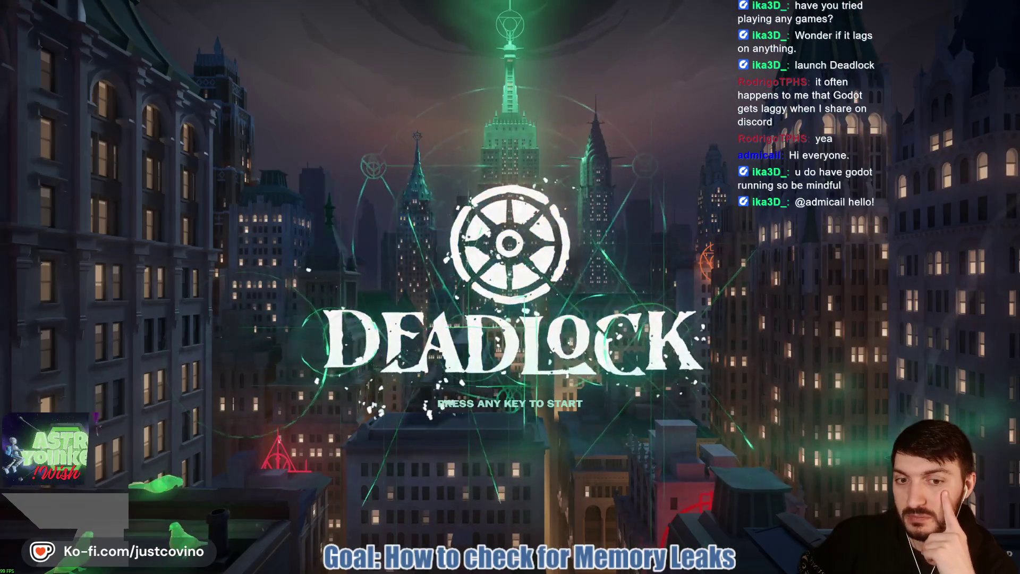
Step: Get past Deadlock's title screen and exit the game, confirming with Yes
{"action": "key", "text": "Return"}
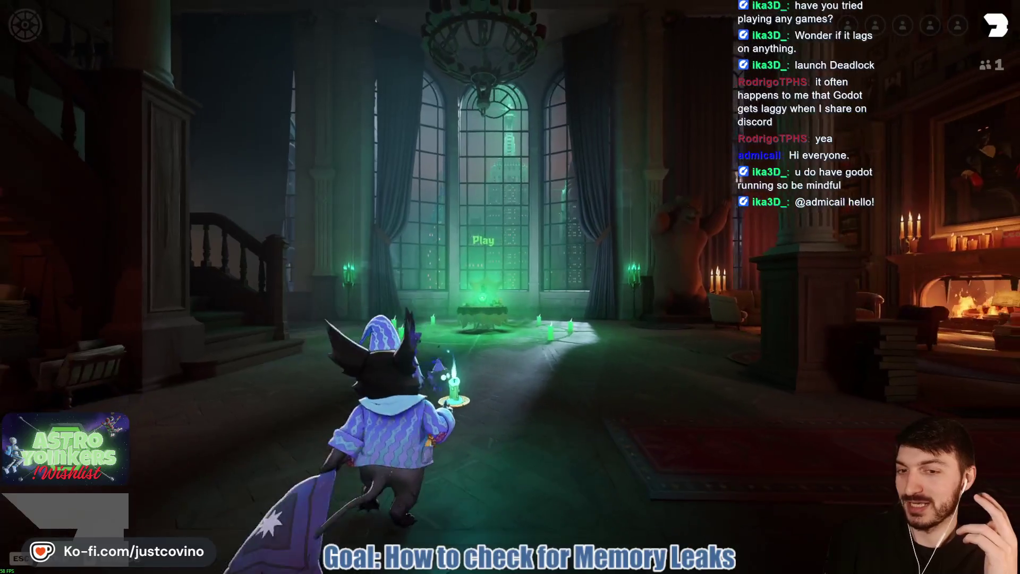
{"action": "key", "text": "Escape"}
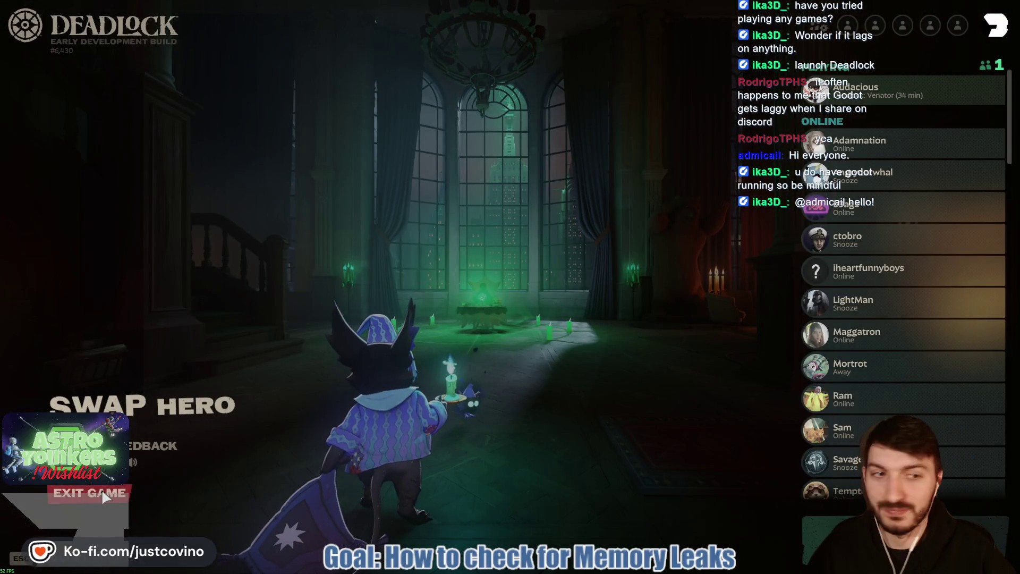
{"action": "left_click", "coordinate": [102, 493]}
{"action": "left_click", "coordinate": [477, 314]}
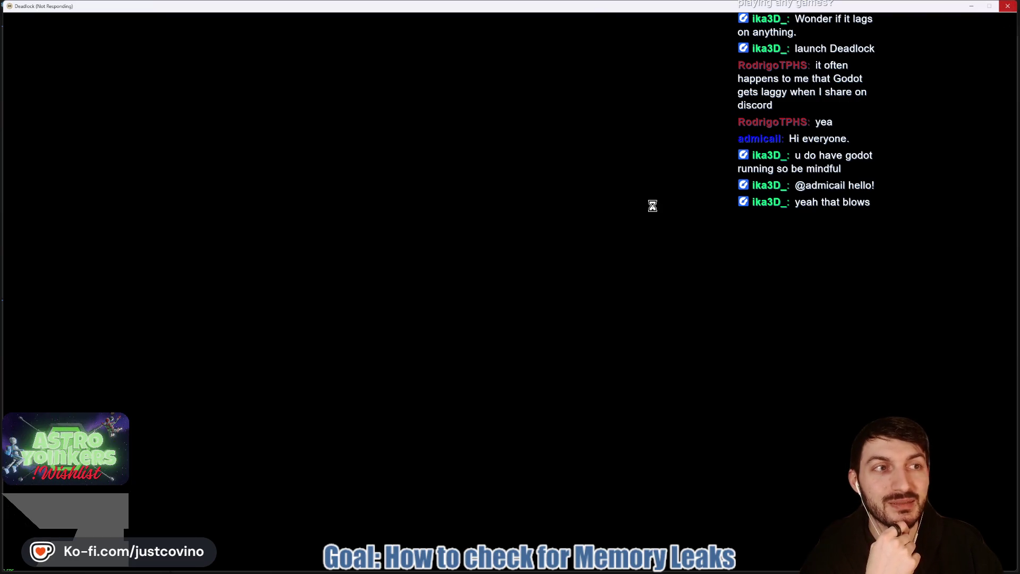
Step: Force-close the frozen Deadlock window and return to the Godot editor
{"action": "left_click", "coordinate": [376, 168]}
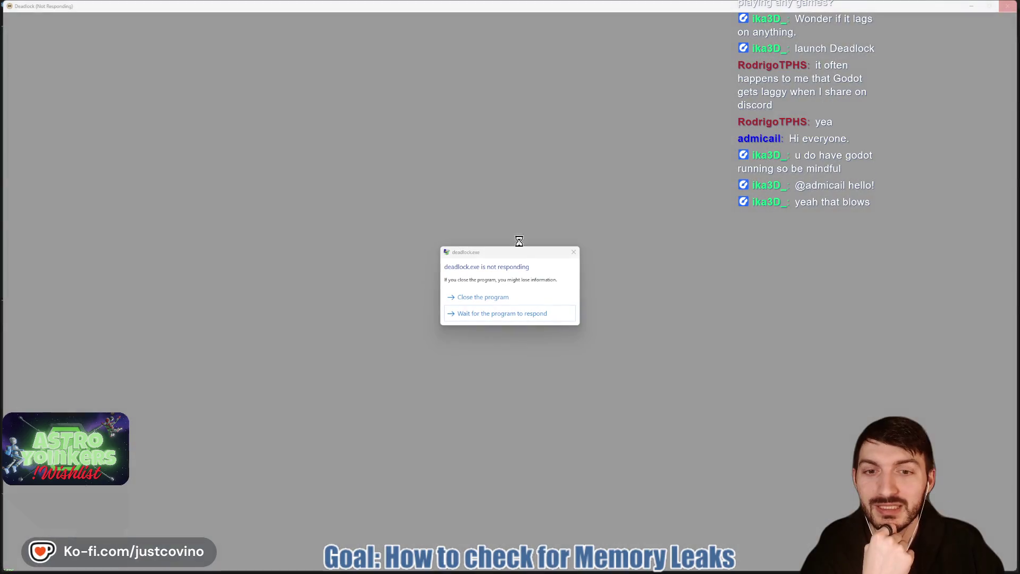
{"action": "left_click", "coordinate": [496, 299]}
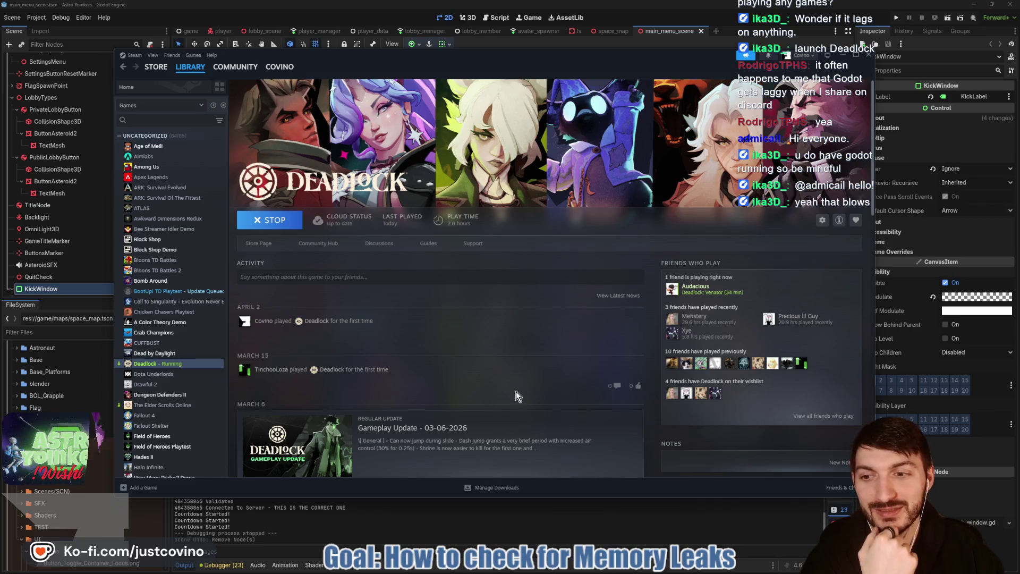
{"action": "left_click", "coordinate": [557, 522]}
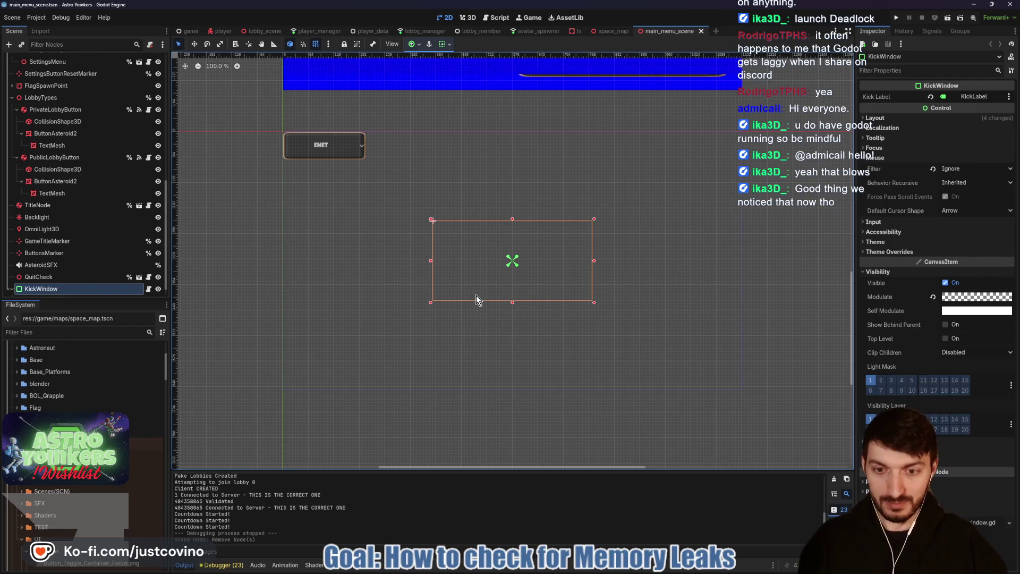
Step: Enable Verbose stdout under Debug > Settings via the 'verbose' filter, then run the project
{"action": "left_click", "coordinate": [62, 18]}
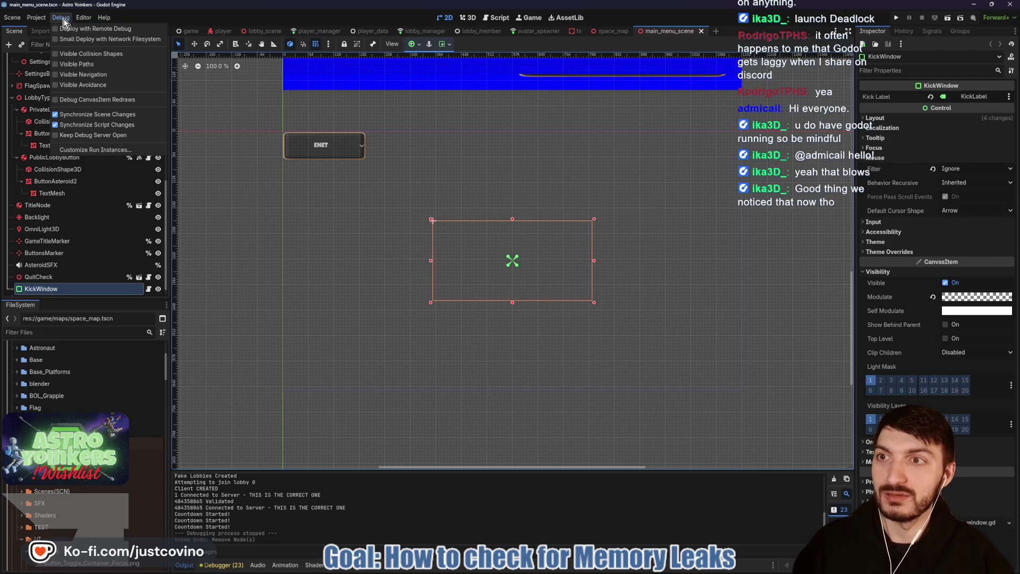
{"action": "left_click", "coordinate": [40, 17]}
{"action": "left_click", "coordinate": [40, 28]}
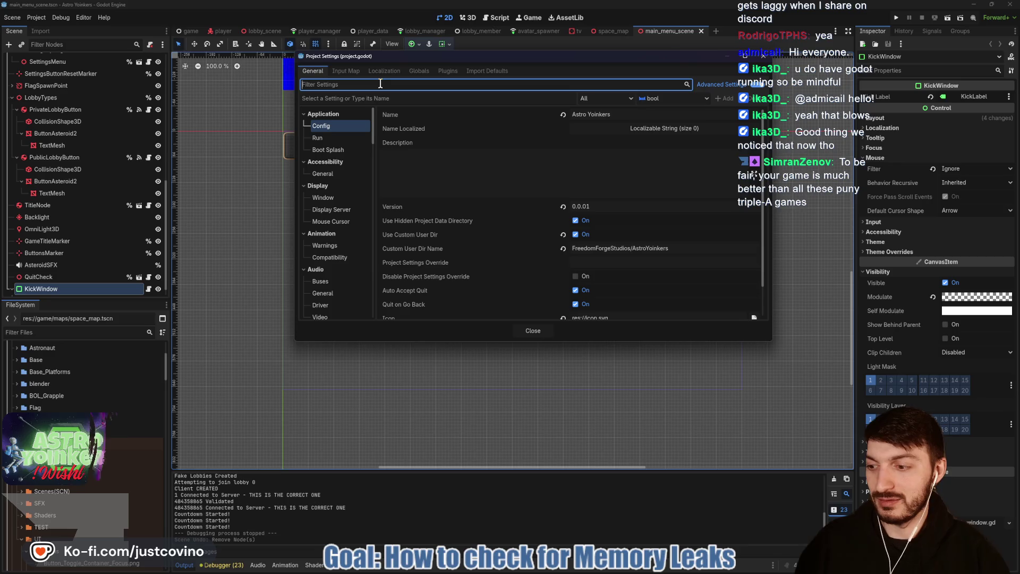
{"action": "type", "text": "verbose"}
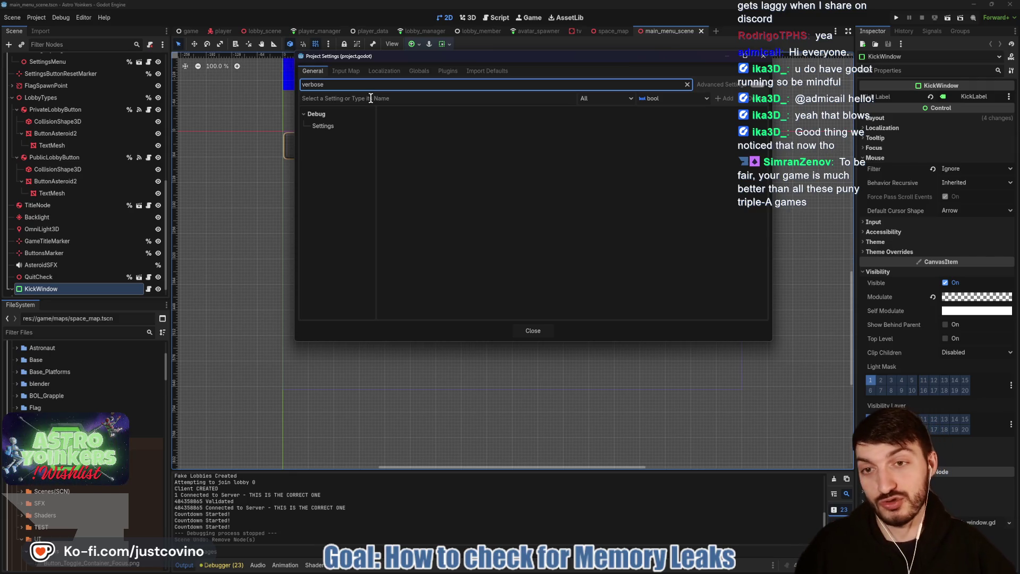
{"action": "left_click", "coordinate": [360, 125]}
{"action": "left_click", "coordinate": [581, 128]}
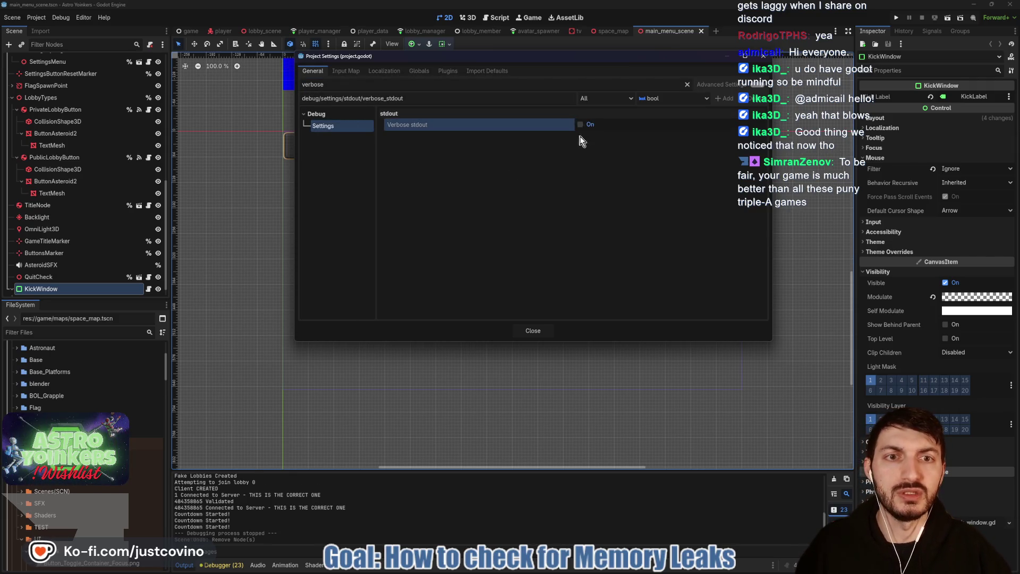
{"action": "left_click", "coordinate": [537, 331]}
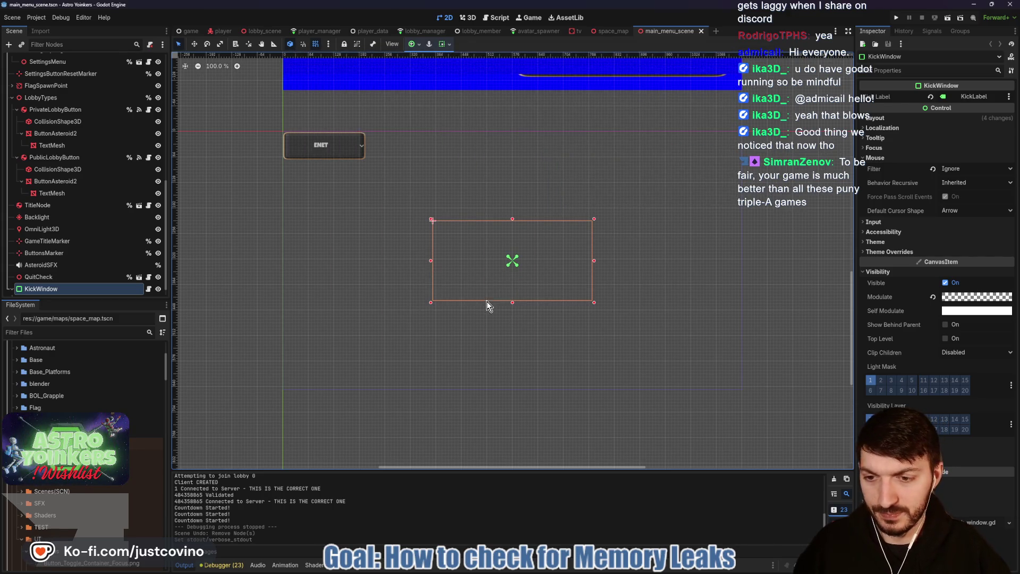
{"action": "left_click", "coordinate": [896, 17]}
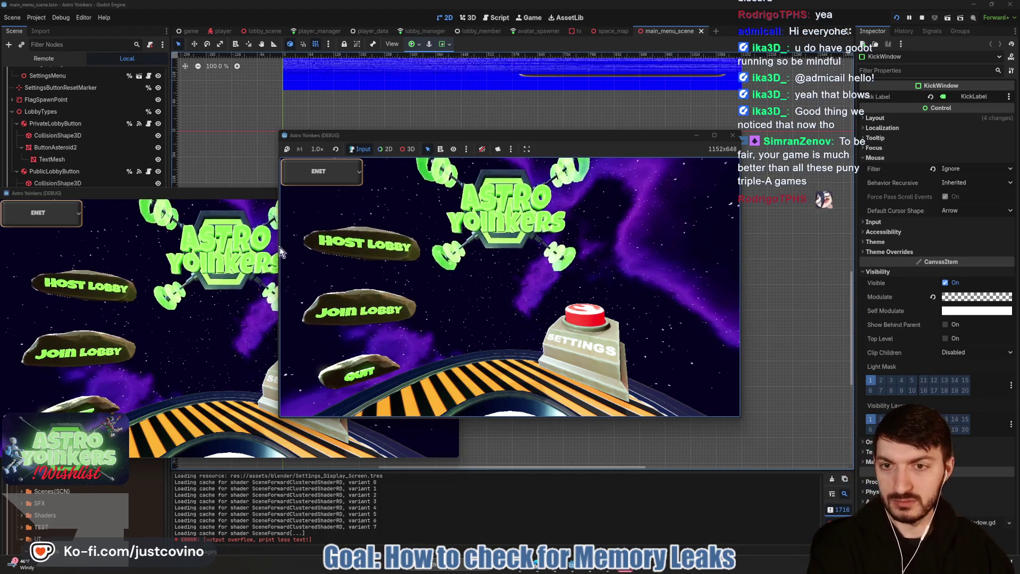
Step: Host a lobby in the first game window and arrange both game windows side by side
{"action": "left_click", "coordinate": [352, 245]}
{"action": "left_click", "coordinate": [482, 247]}
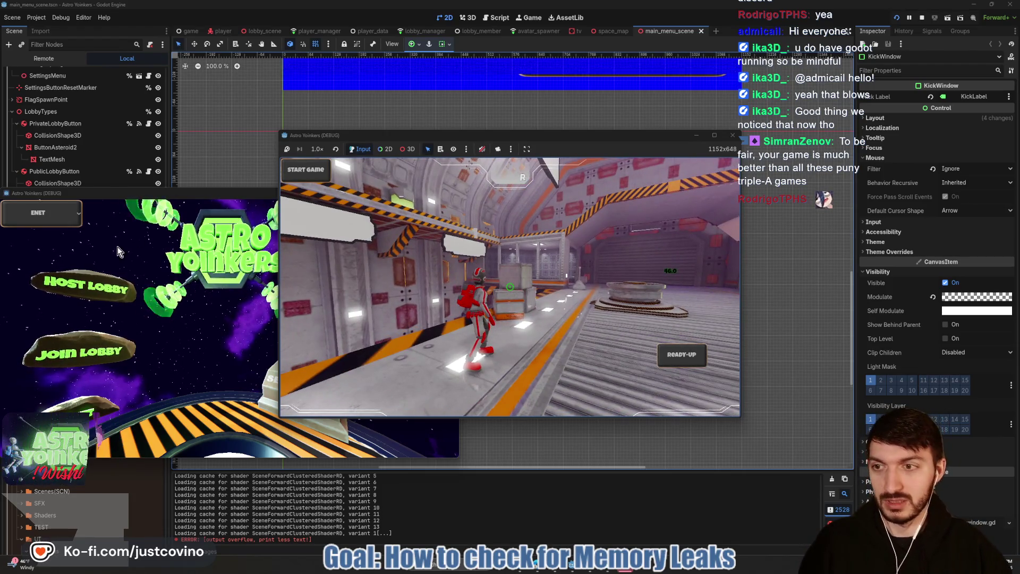
{"action": "left_click", "coordinate": [182, 195]}
{"action": "left_click_drag", "start_coordinate": [182, 198], "coordinate": [703, 148]}
{"action": "left_click_drag", "start_coordinate": [525, 135], "coordinate": [318, 137]}
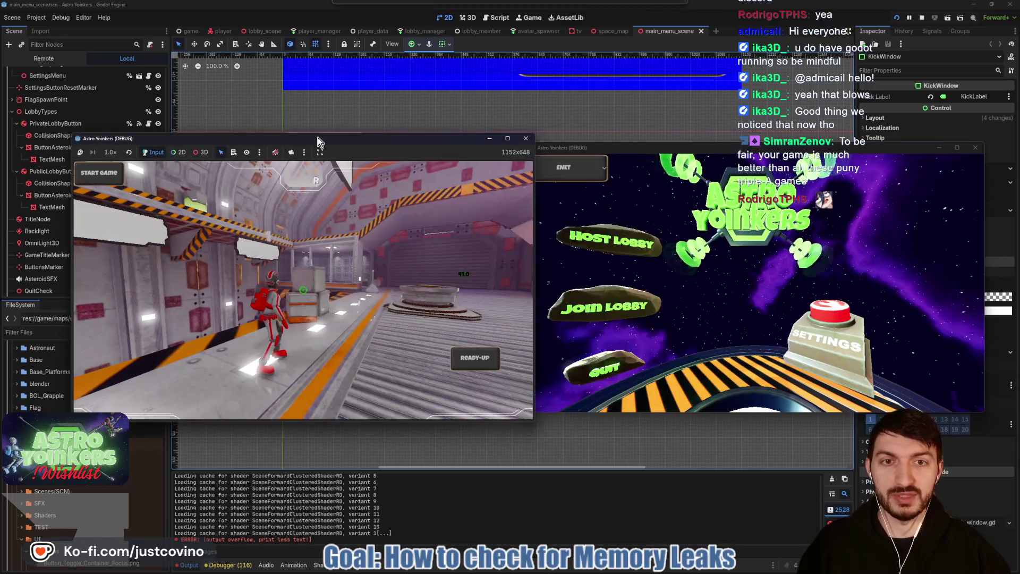
Step: Join the hosted lobby from the second window, walk forward, then close the game and stop debugging
{"action": "left_click", "coordinate": [579, 324]}
{"action": "left_click", "coordinate": [767, 243]}
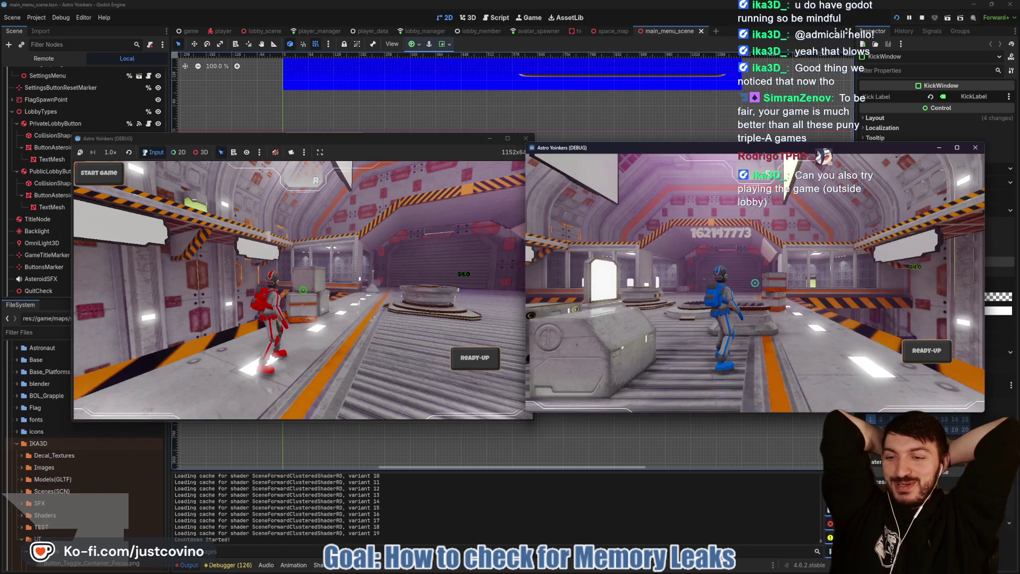
{"action": "key", "text": "w"}
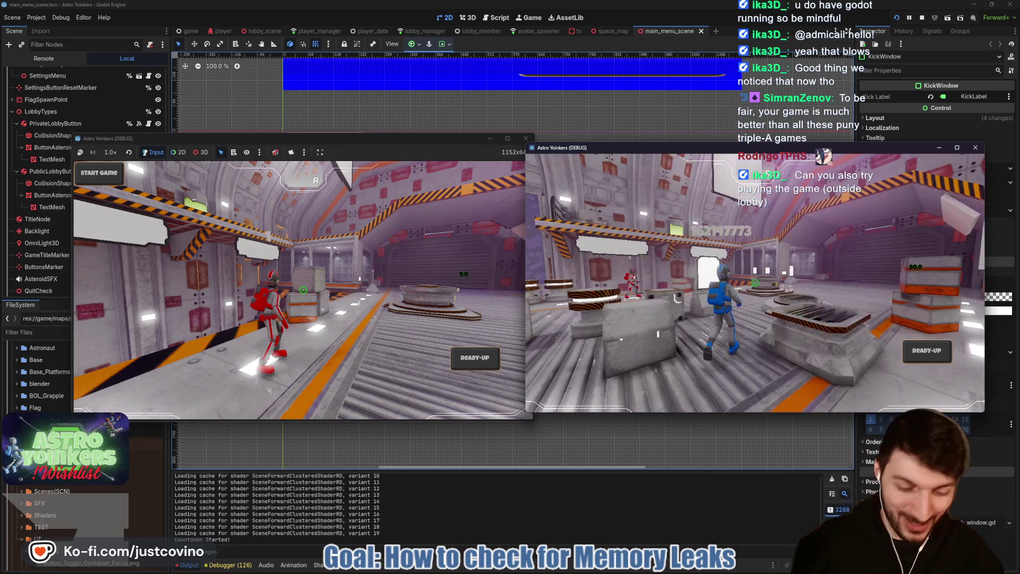
{"action": "key", "text": "alt+F4"}
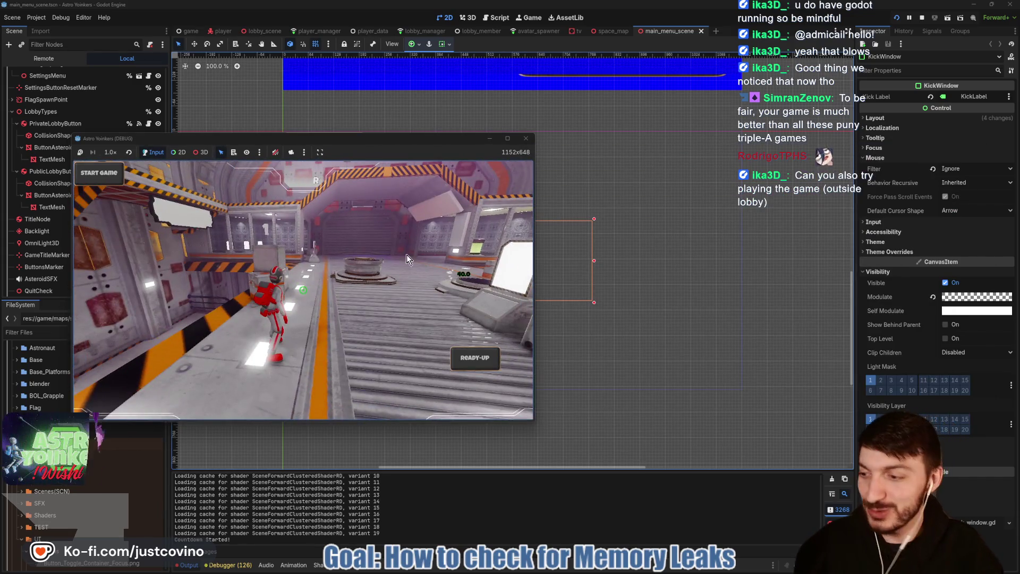
{"action": "left_click", "coordinate": [525, 140]}
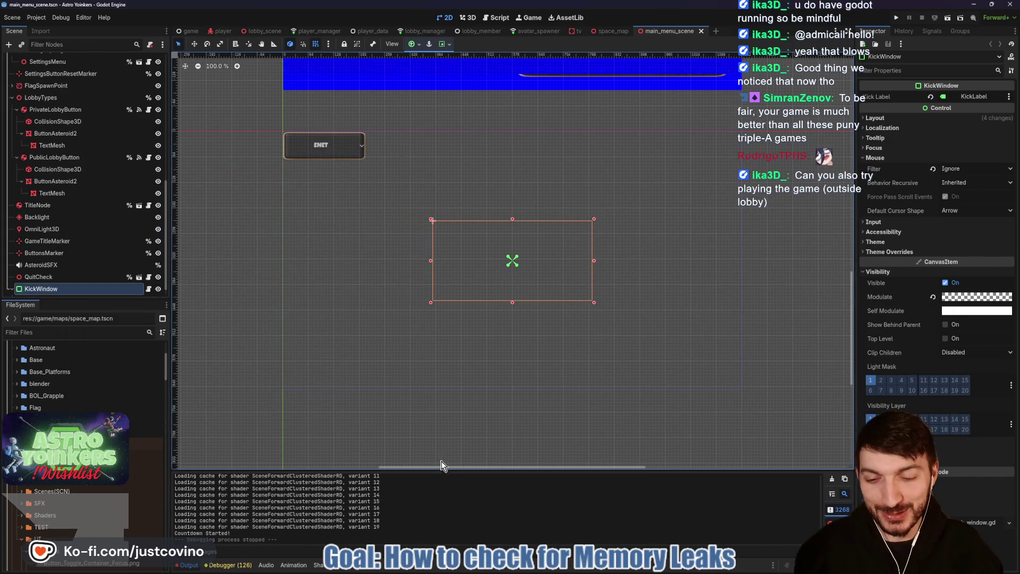
Step: Enlarge the Output panel and scroll through the verbose run's resource-load and shader-cache messages
{"action": "left_click_drag", "start_coordinate": [447, 470], "coordinate": [457, 180]}
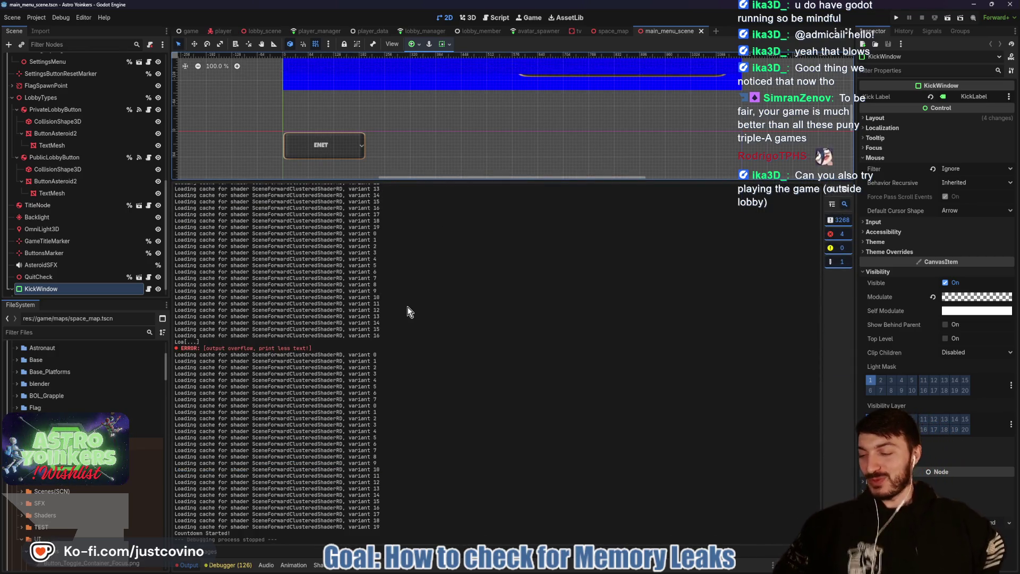
{"action": "scroll", "coordinate": [395, 319], "scroll_direction": "up", "scroll_amount": 5}
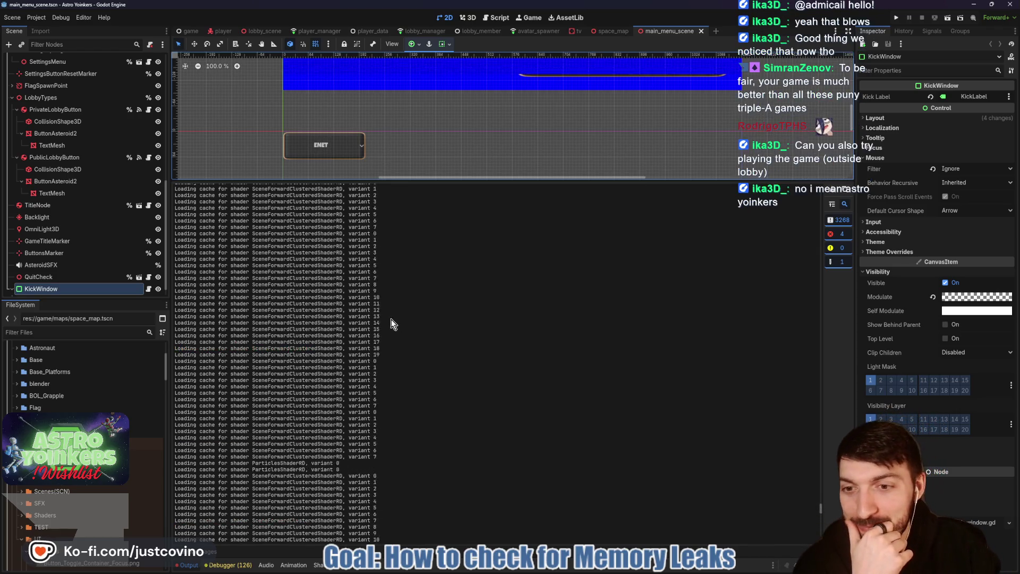
{"action": "scroll", "coordinate": [391, 319], "scroll_direction": "down", "scroll_amount": 3}
{"action": "scroll", "coordinate": [391, 318], "scroll_direction": "down", "scroll_amount": 2}
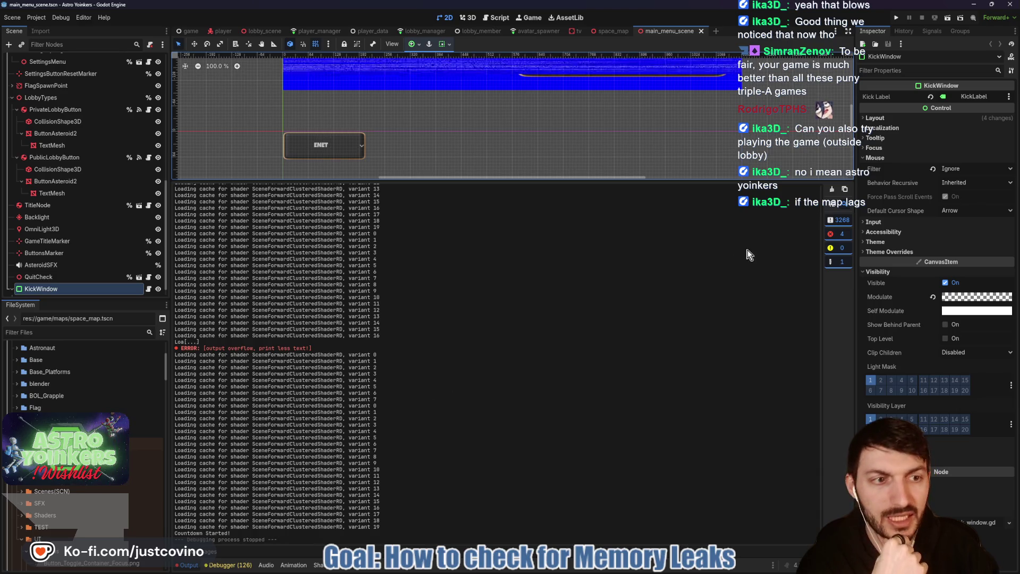
{"action": "scroll", "coordinate": [388, 361], "scroll_direction": "up", "scroll_amount": 5}
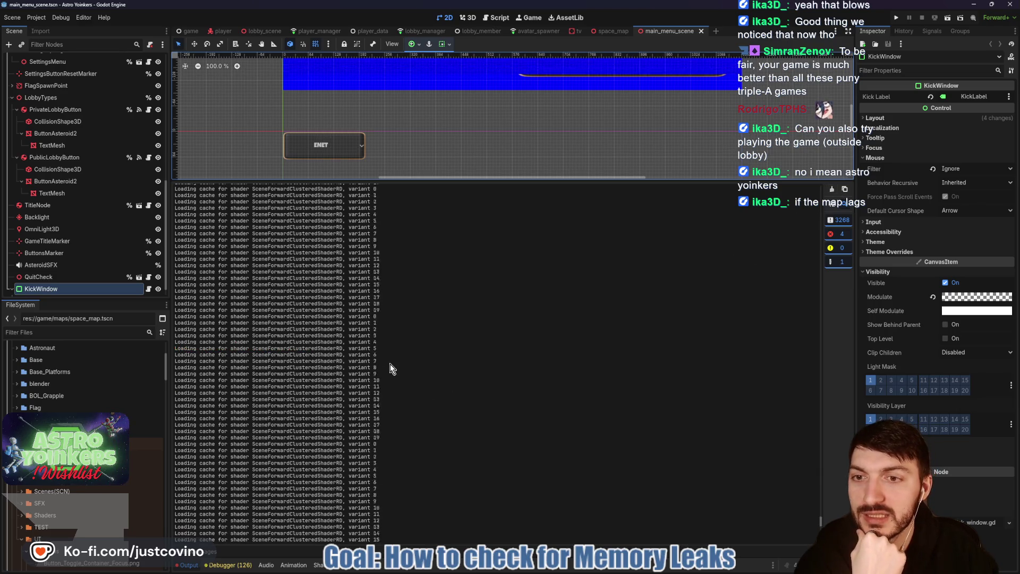
{"action": "scroll", "coordinate": [389, 368], "scroll_direction": "up", "scroll_amount": 10}
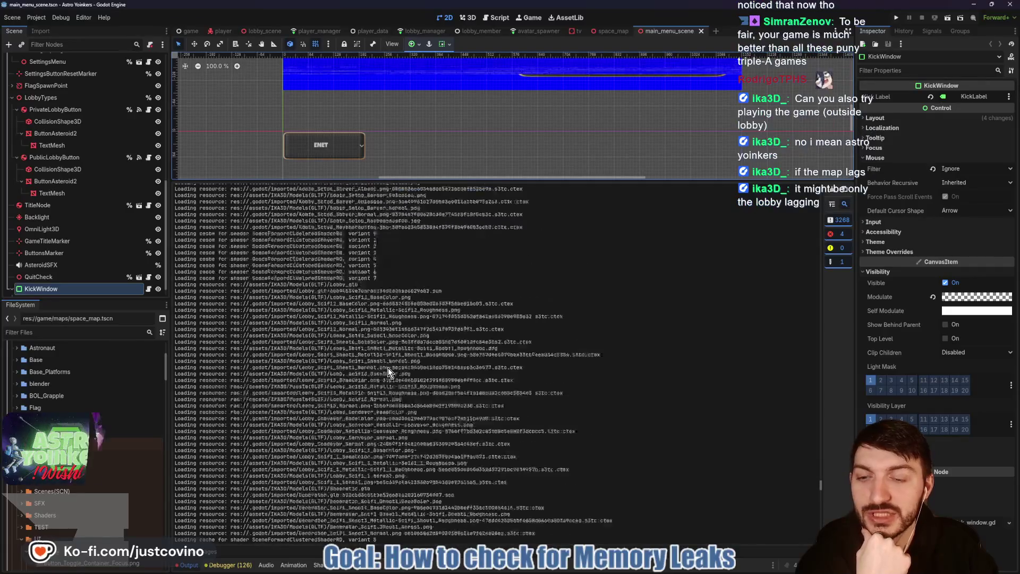
{"action": "scroll", "coordinate": [388, 368], "scroll_direction": "up", "scroll_amount": 15}
{"action": "scroll", "coordinate": [385, 369], "scroll_direction": "down", "scroll_amount": 15}
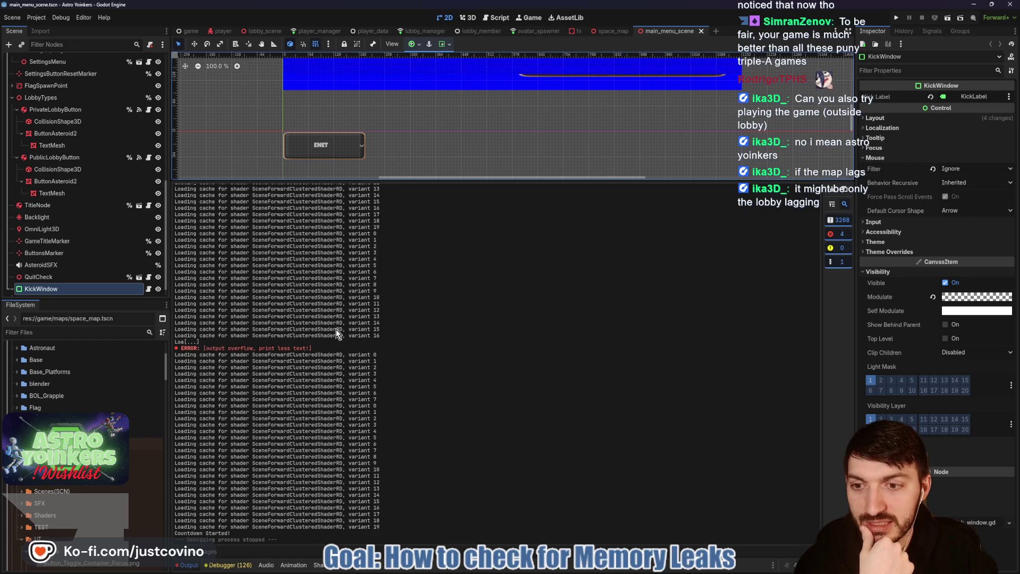
{"action": "scroll", "coordinate": [336, 329], "scroll_direction": "up", "scroll_amount": 10}
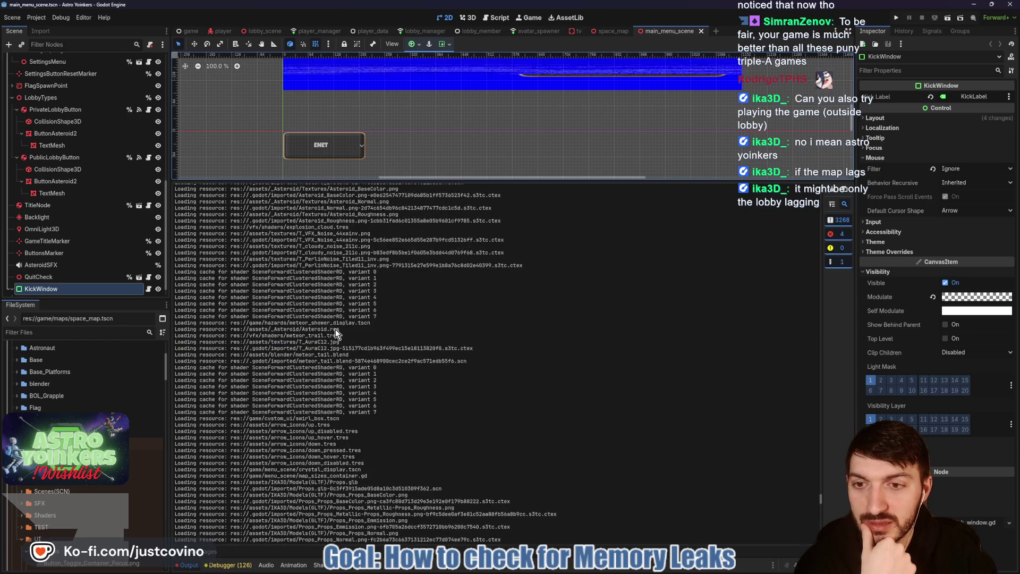
Step: Reopen Project Settings to revisit the Verbose stdout option, then close it
{"action": "left_click", "coordinate": [37, 17]}
{"action": "left_click", "coordinate": [46, 29]}
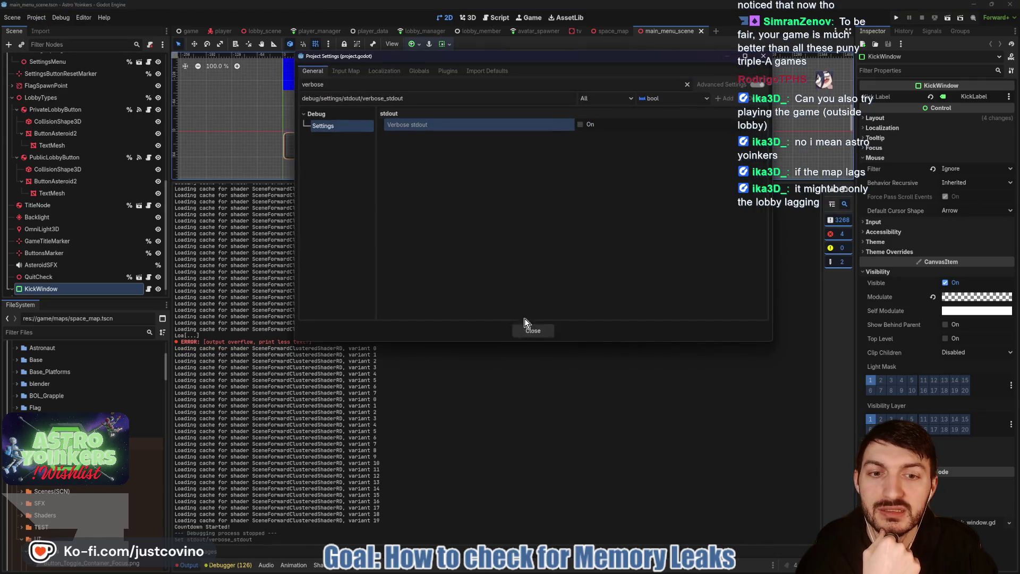
{"action": "left_click", "coordinate": [531, 331]}
Step: Clear the Output log, save the scene, relaunch two debug instances and move the first window left
{"action": "left_click", "coordinate": [832, 202]}
{"action": "key", "text": "ctrl+s"}
{"action": "left_click", "coordinate": [893, 18]}
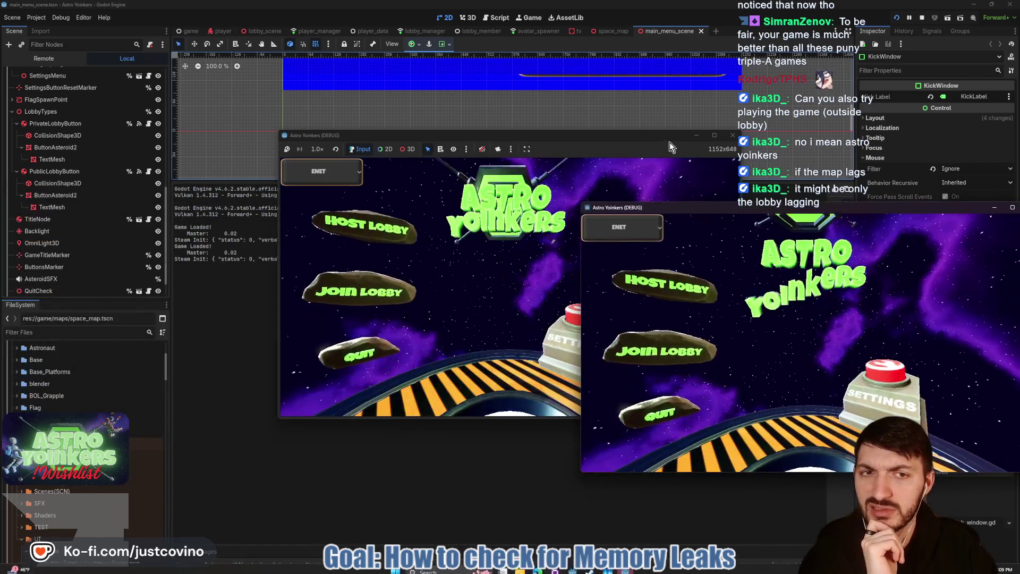
{"action": "mouse_move", "coordinate": [641, 145]}
{"action": "left_mouse_down"}
{"action": "mouse_move", "coordinate": [459, 149]}
{"action": "mouse_move", "coordinate": [383, 163]}
{"action": "left_mouse_up"}
Step: Host a lobby in the left game and join Fake Lobby 89 from the right game
{"action": "left_click", "coordinate": [106, 263]}
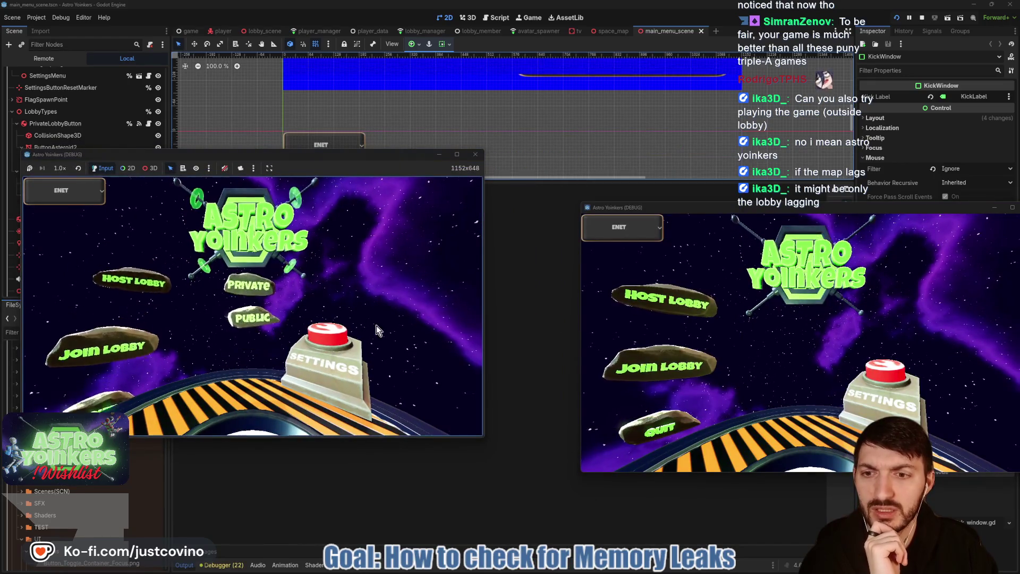
{"action": "left_click", "coordinate": [252, 316]}
{"action": "left_click", "coordinate": [660, 367]}
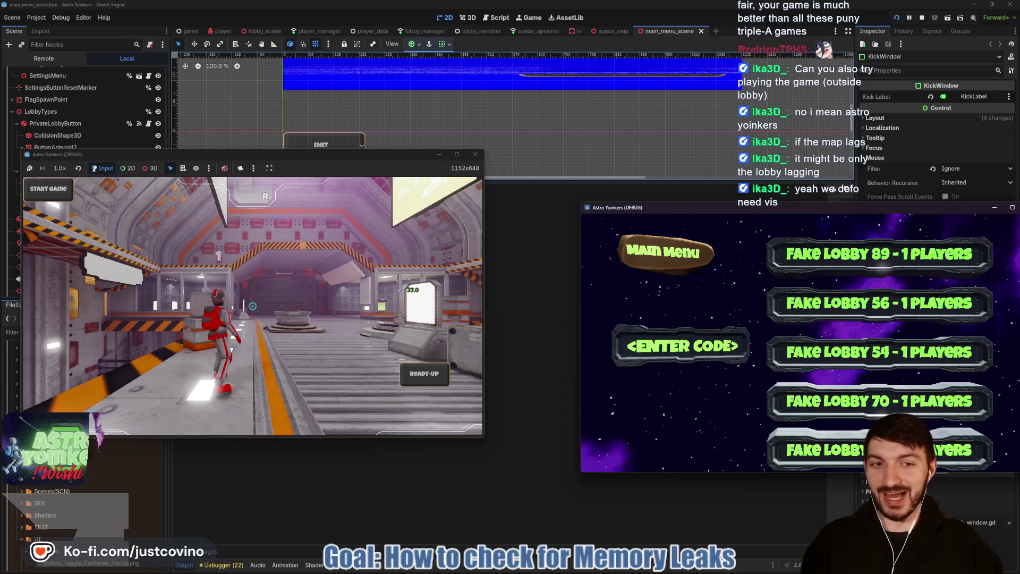
{"action": "key", "text": "super"}
{"action": "key", "text": "super"}
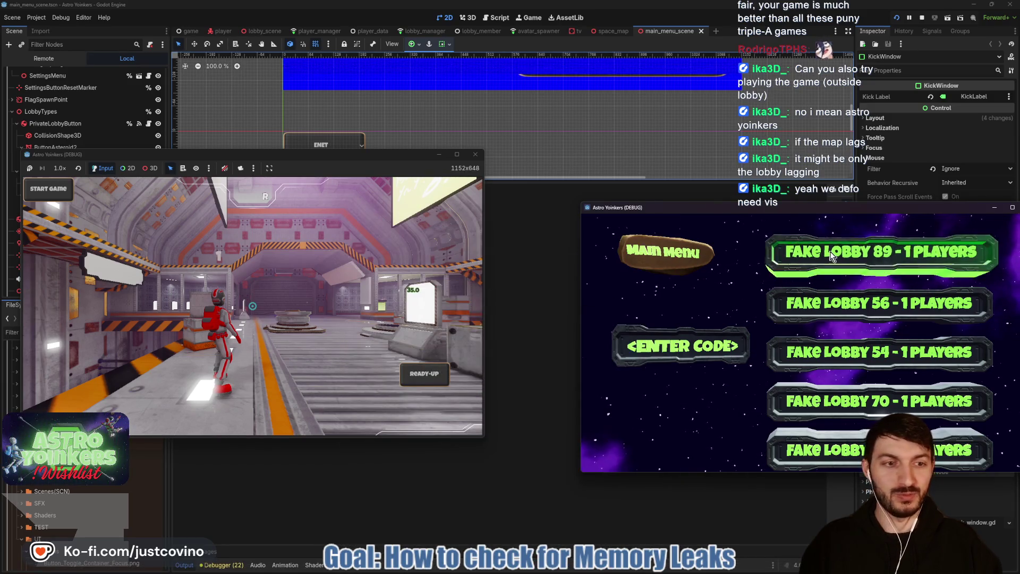
{"action": "left_click", "coordinate": [832, 256]}
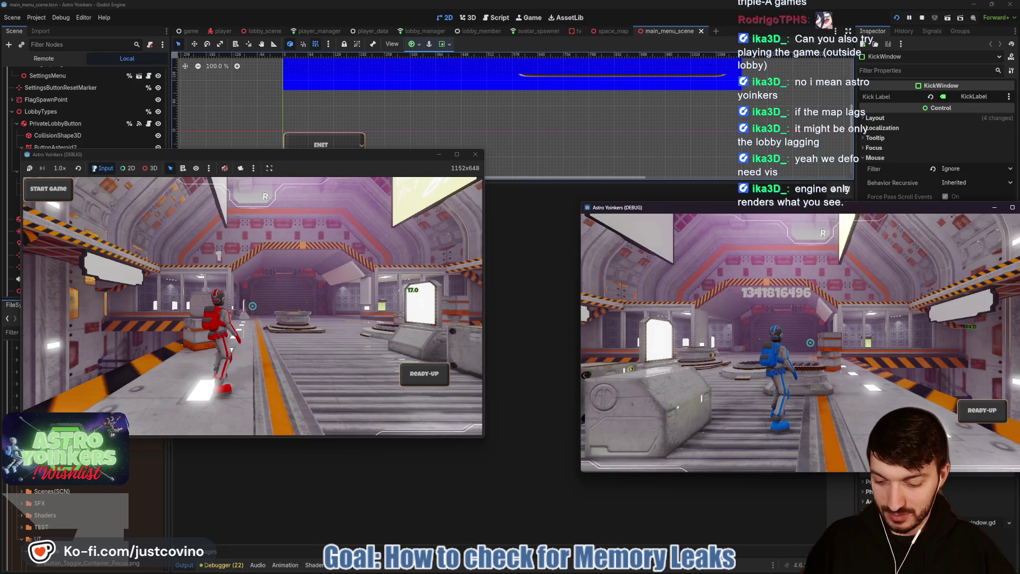
Step: Ready up in the left game, fire the grapple, run the red player off the pad, and show Task Manager's GPU view
{"action": "mouse_move", "coordinate": [773, 224]}
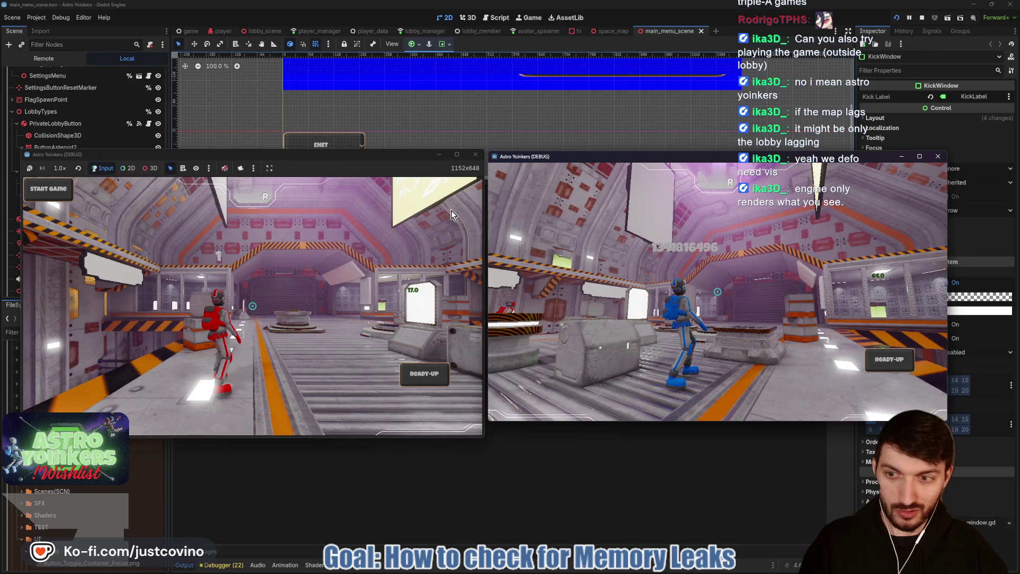
{"action": "left_click", "coordinate": [394, 347]}
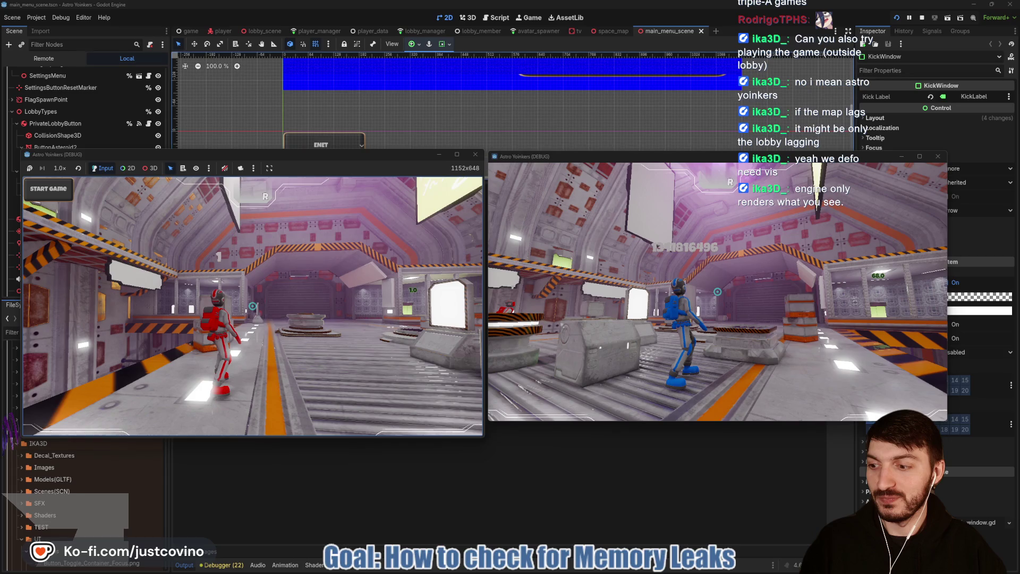
{"action": "left_click", "coordinate": [246, 310]}
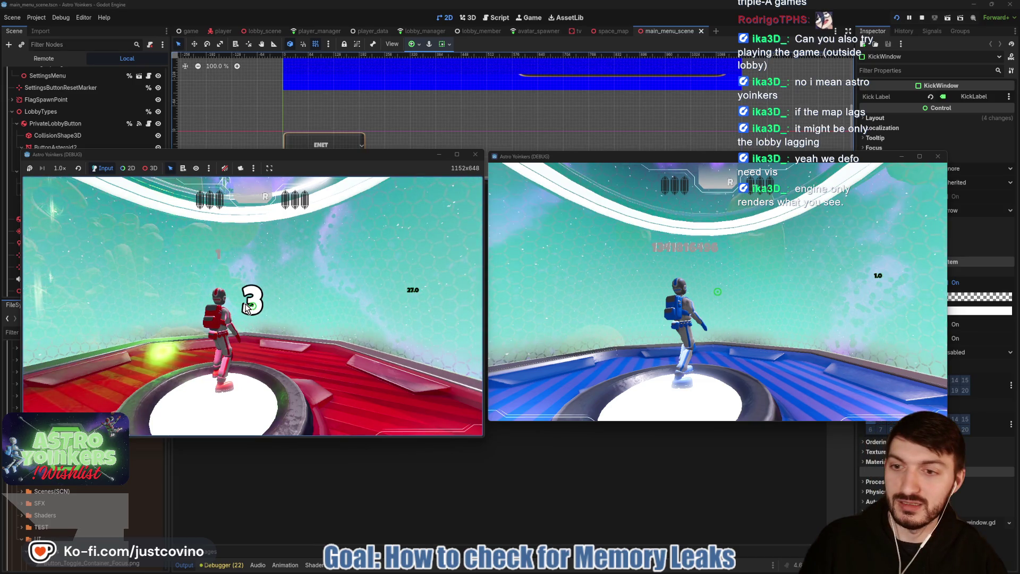
{"action": "key", "text": "w"}
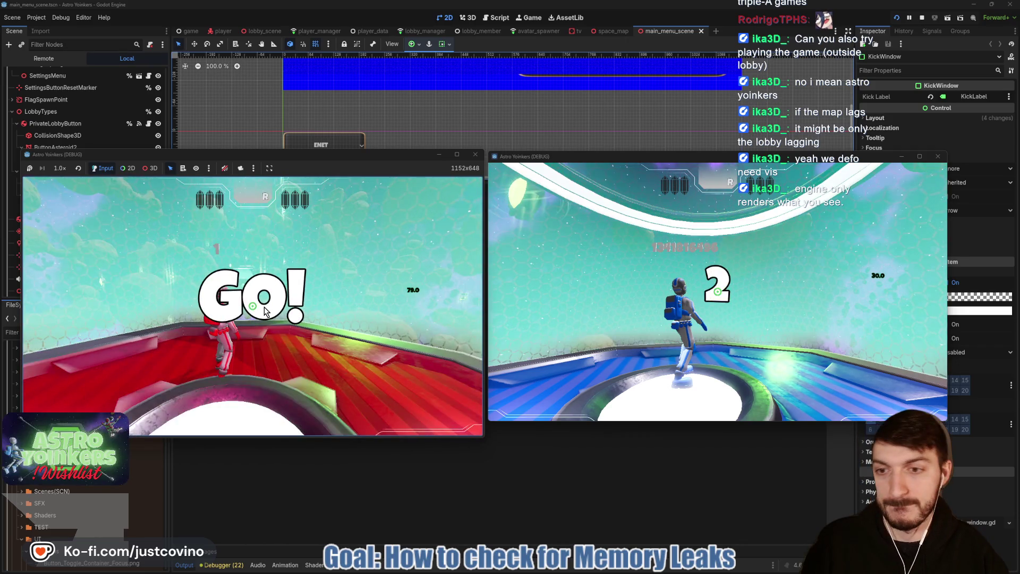
{"action": "left_click", "coordinate": [624, 568]}
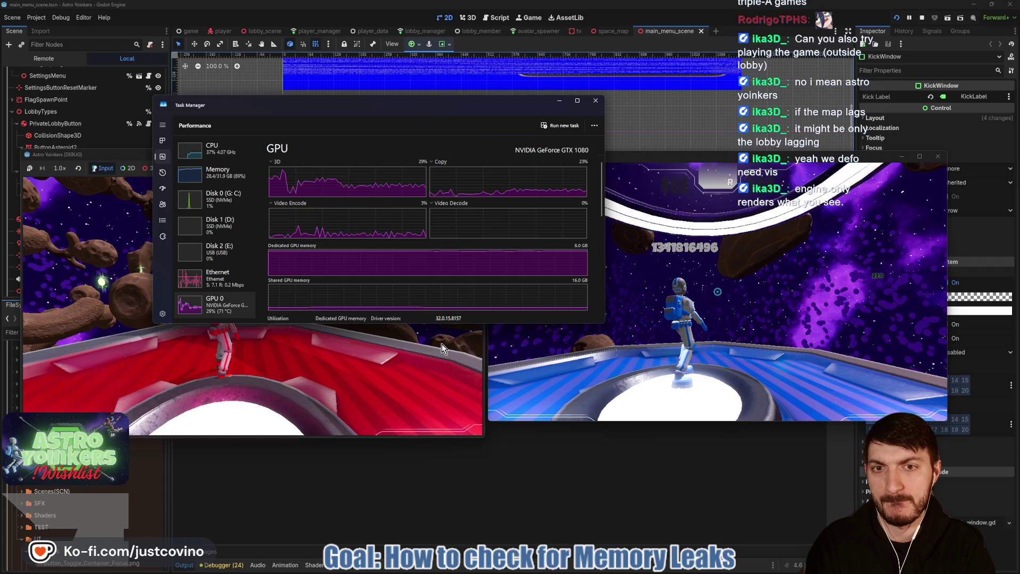
Step: Jump the red astronaut off the platform and grapple across three asteroids in the left game
{"action": "left_click", "coordinate": [365, 376]}
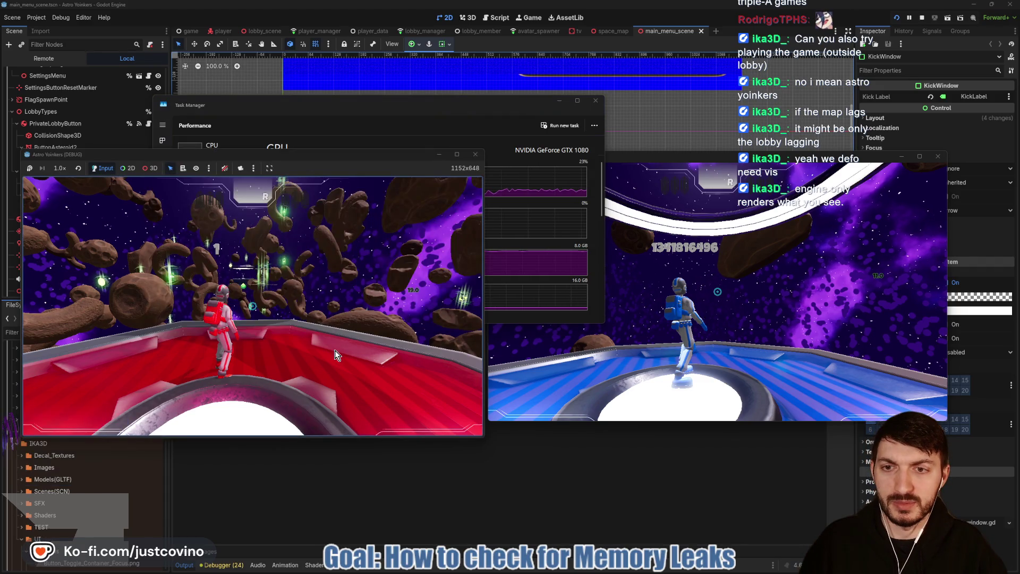
{"action": "left_click", "coordinate": [335, 349]}
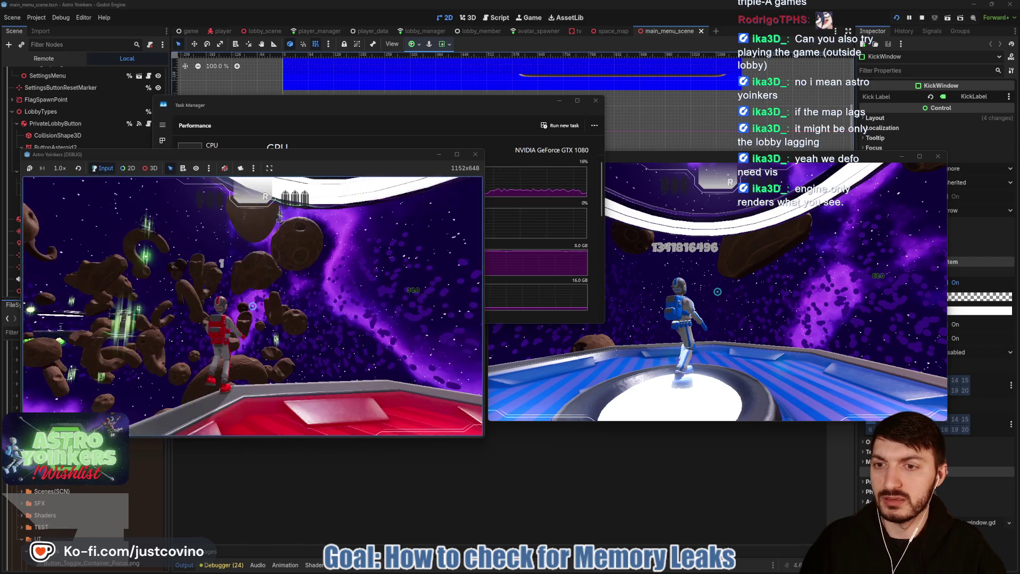
{"action": "key", "text": "space"}
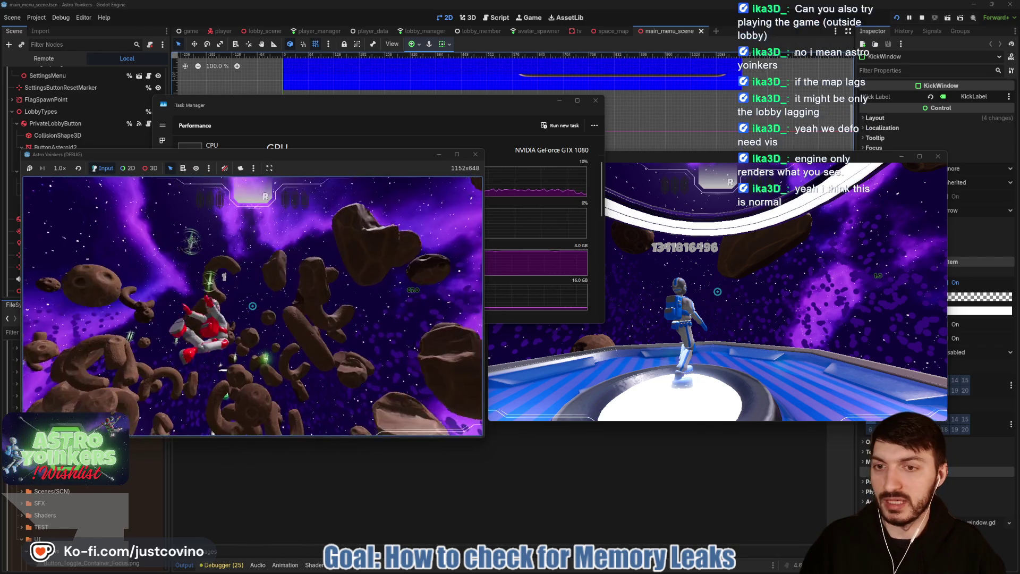
{"action": "left_click", "coordinate": [253, 306]}
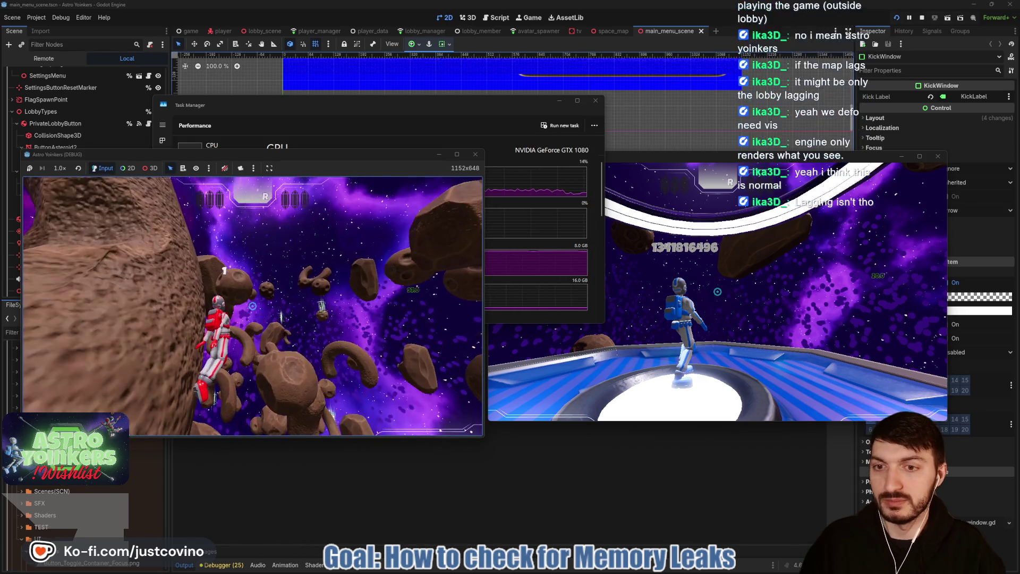
{"action": "left_click", "coordinate": [253, 306]}
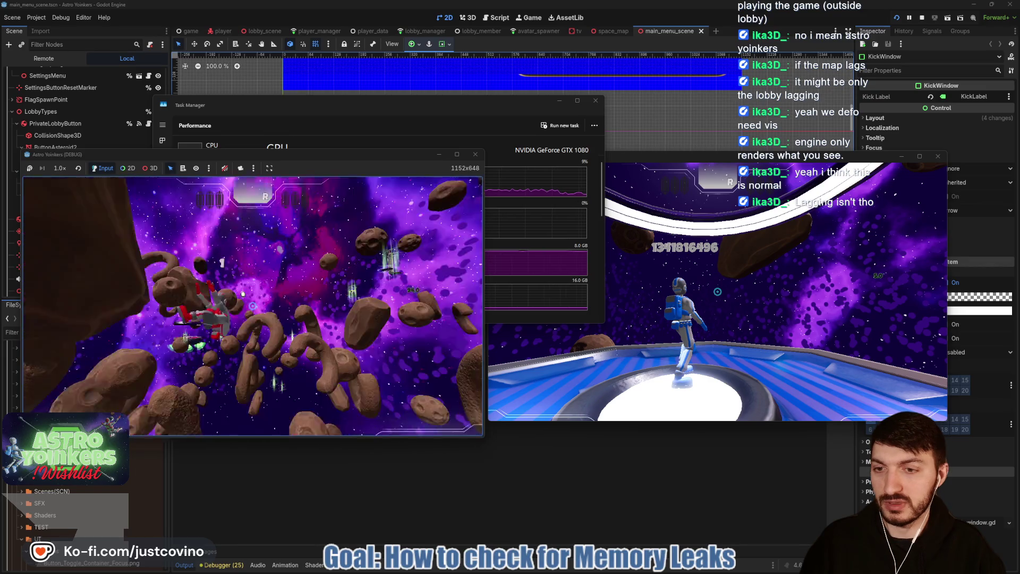
{"action": "left_click", "coordinate": [253, 306]}
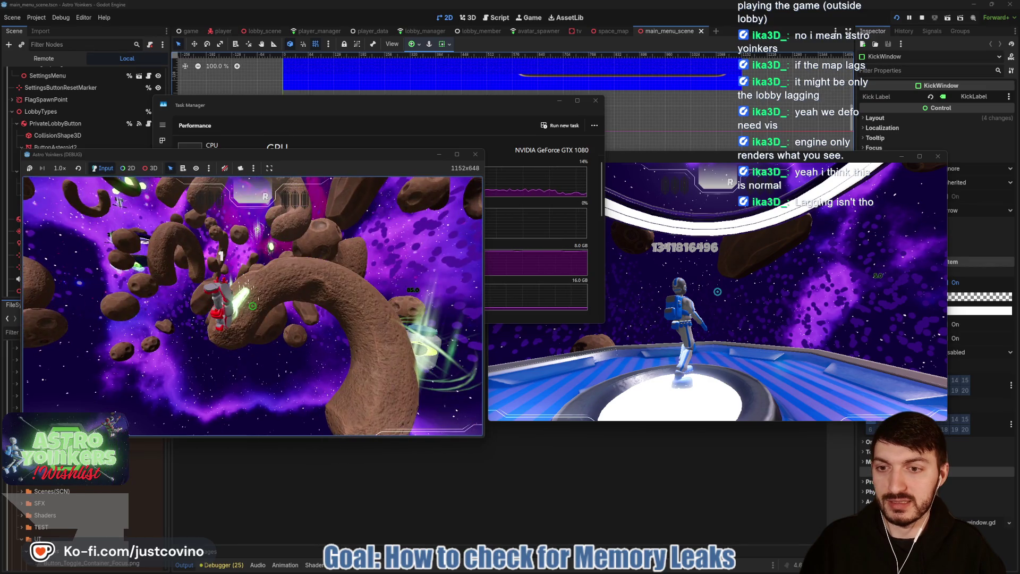
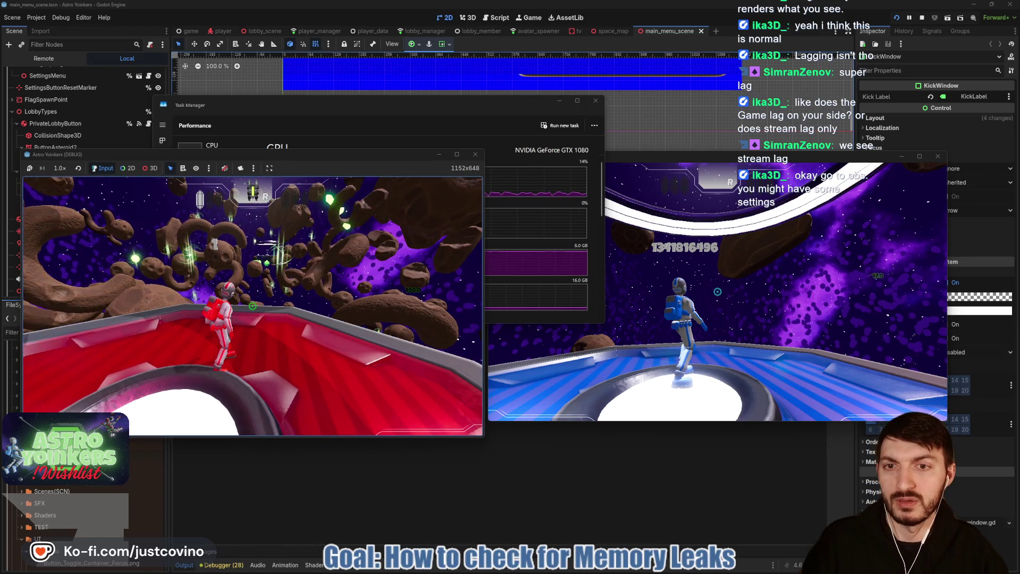
Step: Stop both running debug game instances with F8 (Stop Running Project)
{"action": "key", "text": "F8"}
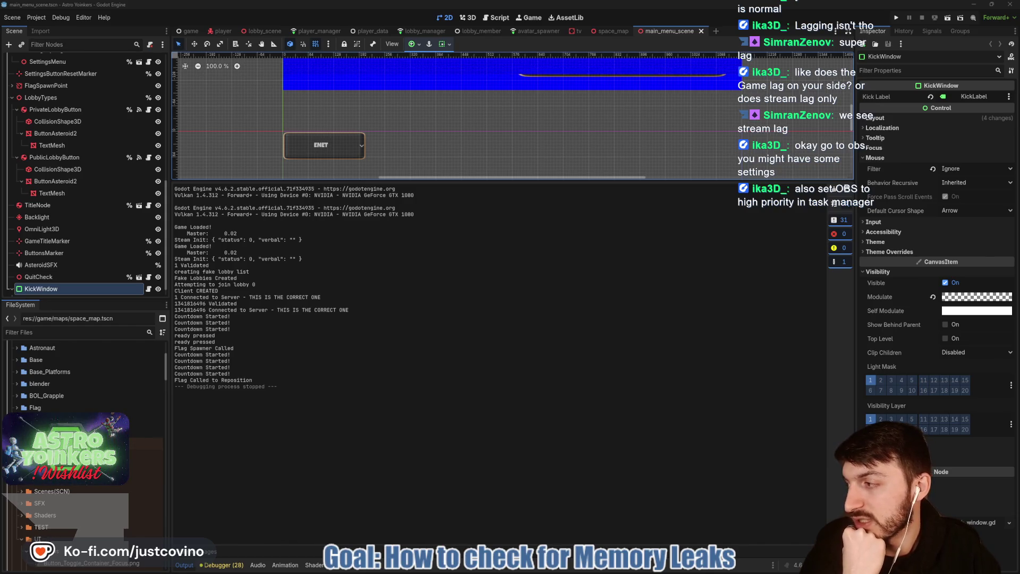
Step: Show OBS's Output streaming settings (6000 Kbps CBR) here, with the Notion to-do board beside them
{"action": "left_click_drag", "start_coordinate": [0, 123], "coordinate": [265, 96]}
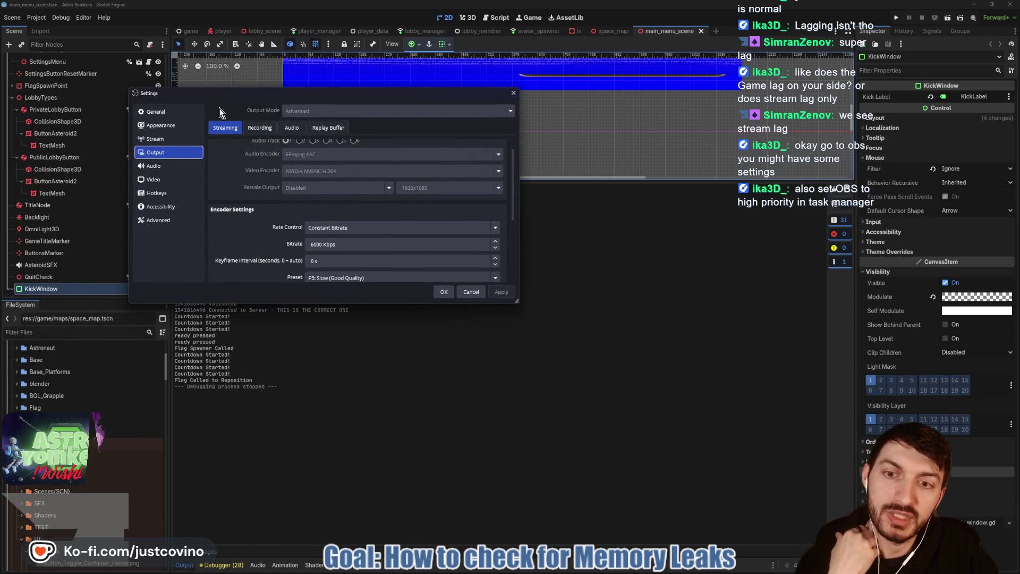
{"action": "scroll", "coordinate": [286, 247], "scroll_direction": "down", "scroll_amount": 1}
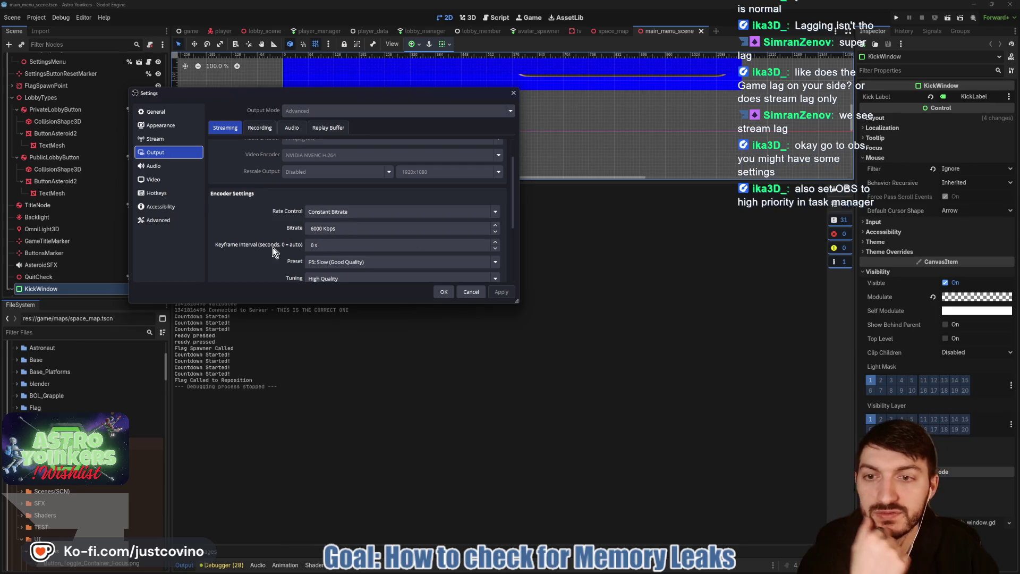
{"action": "scroll", "coordinate": [353, 241], "scroll_direction": "down", "scroll_amount": 1}
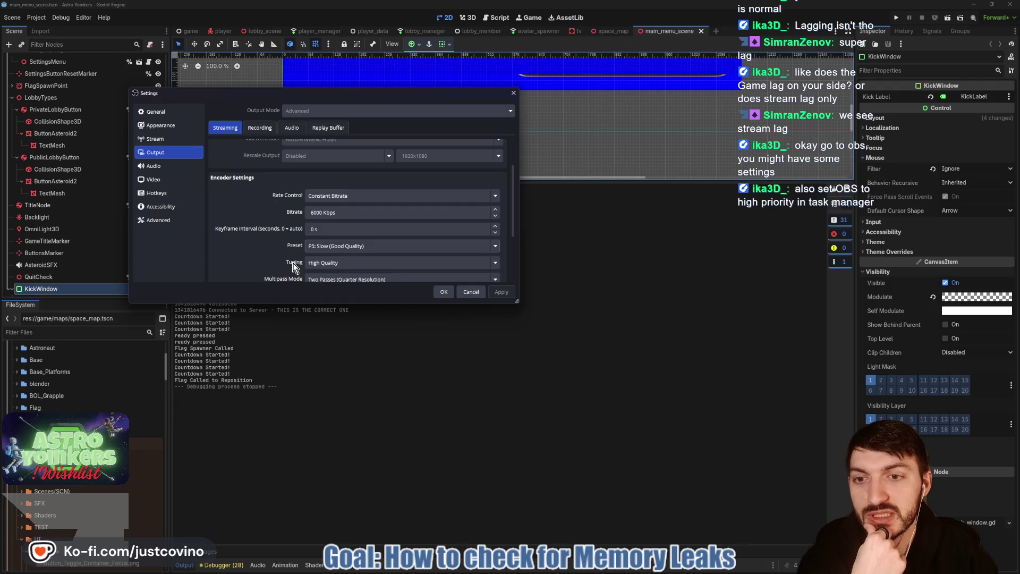
{"action": "scroll", "coordinate": [282, 255], "scroll_direction": "down", "scroll_amount": 3}
{"action": "scroll", "coordinate": [274, 248], "scroll_direction": "up", "scroll_amount": 3}
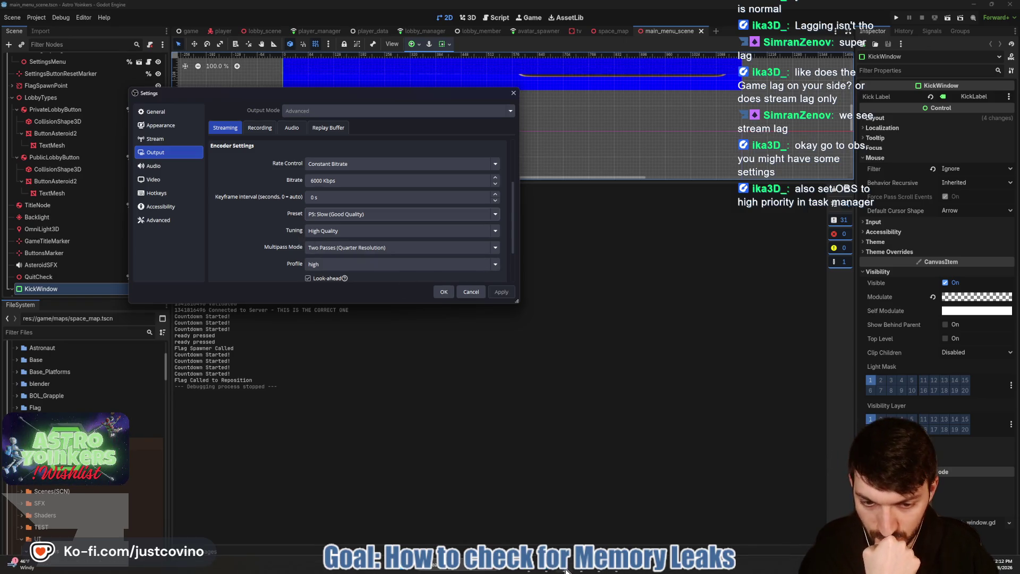
{"action": "left_click", "coordinate": [545, 570]}
{"action": "mouse_move", "coordinate": [462, 115]}
{"action": "left_mouse_down"}
{"action": "mouse_move", "coordinate": [705, 146]}
{"action": "mouse_move", "coordinate": [715, 119]}
{"action": "left_mouse_up"}
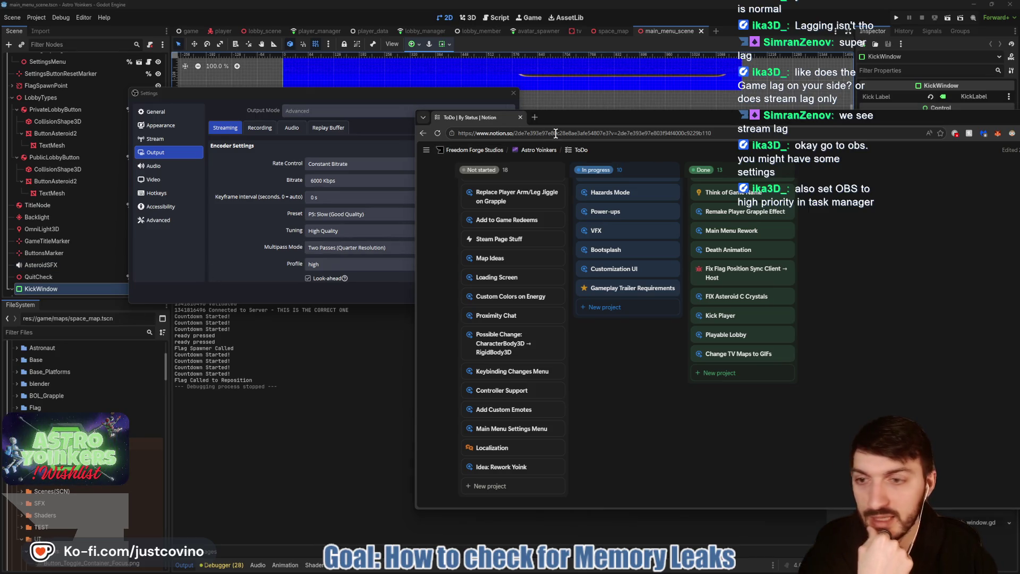
Step: Open a new Chrome tab and navigate to claude.ai for a fresh chat
{"action": "left_click", "coordinate": [536, 118]}
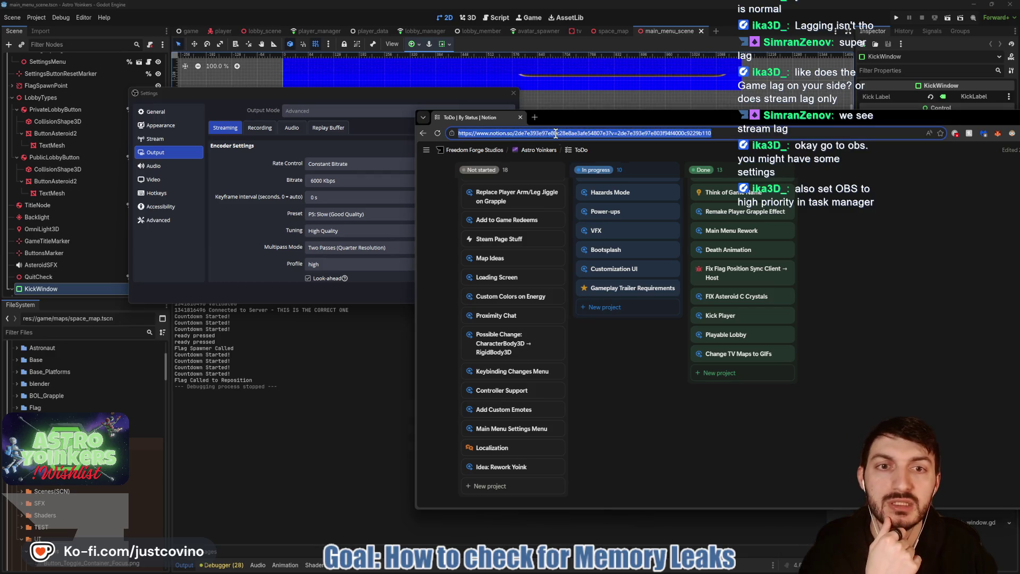
{"action": "type", "text": "calude"}
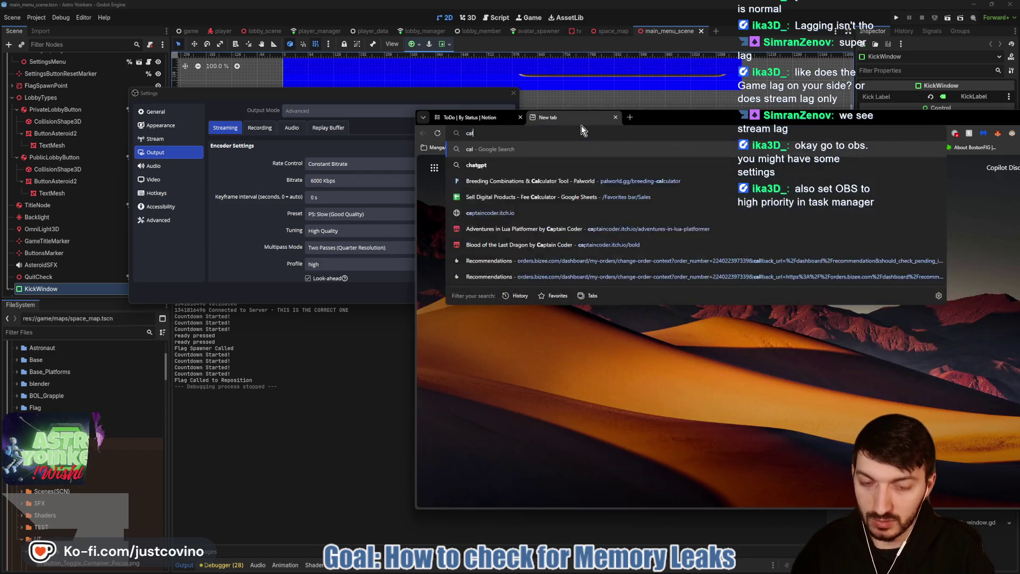
{"action": "key", "text": "Return"}
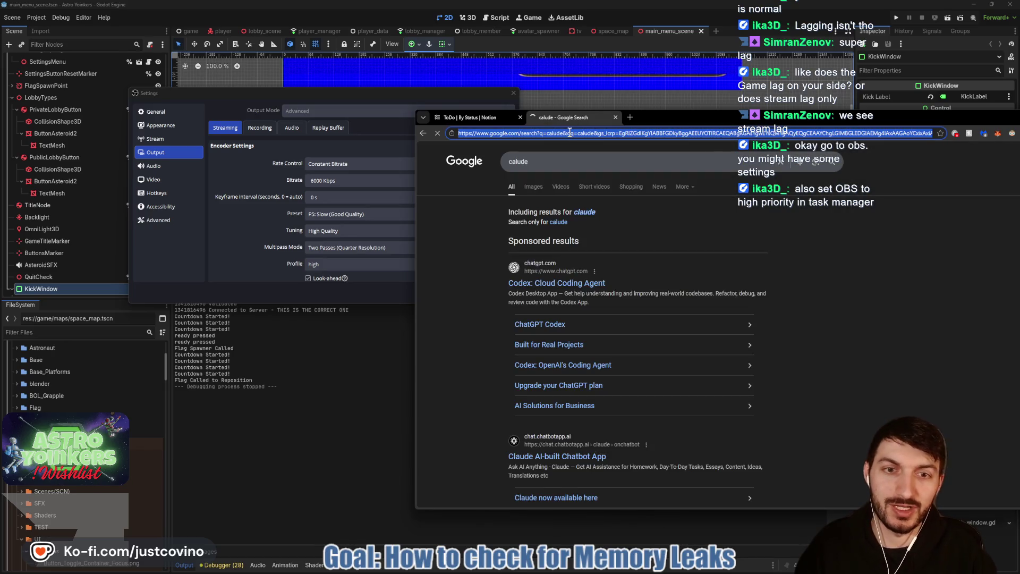
{"action": "left_click", "coordinate": [570, 133]}
{"action": "type", "text": "claude"}
{"action": "key", "text": "Return"}
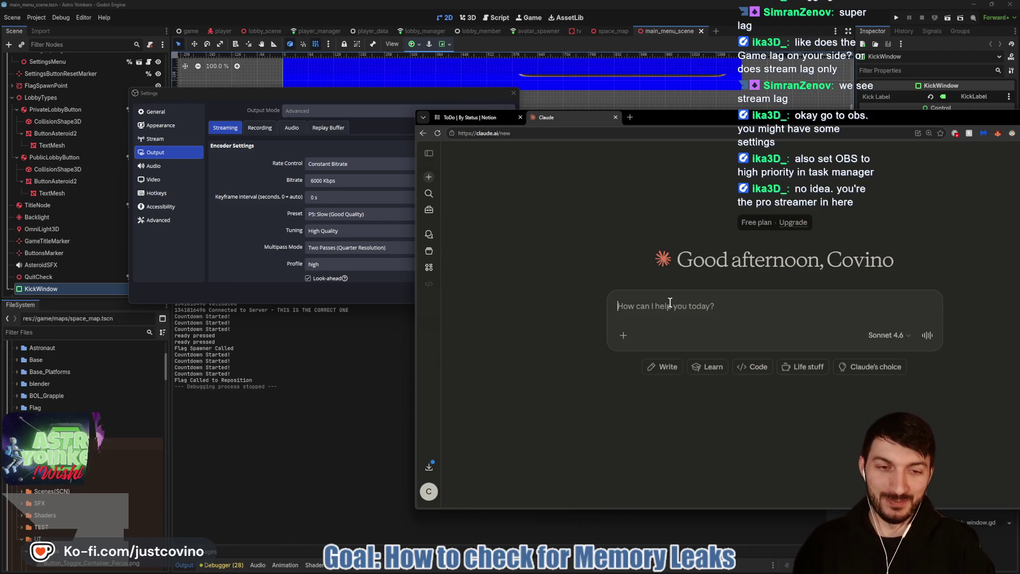
Step: Ask Claude how OBS encoder settings (Preset P5: Slow) cause stream lag on a GTX 1080
{"action": "type", "text": "In OBS could you explai"}
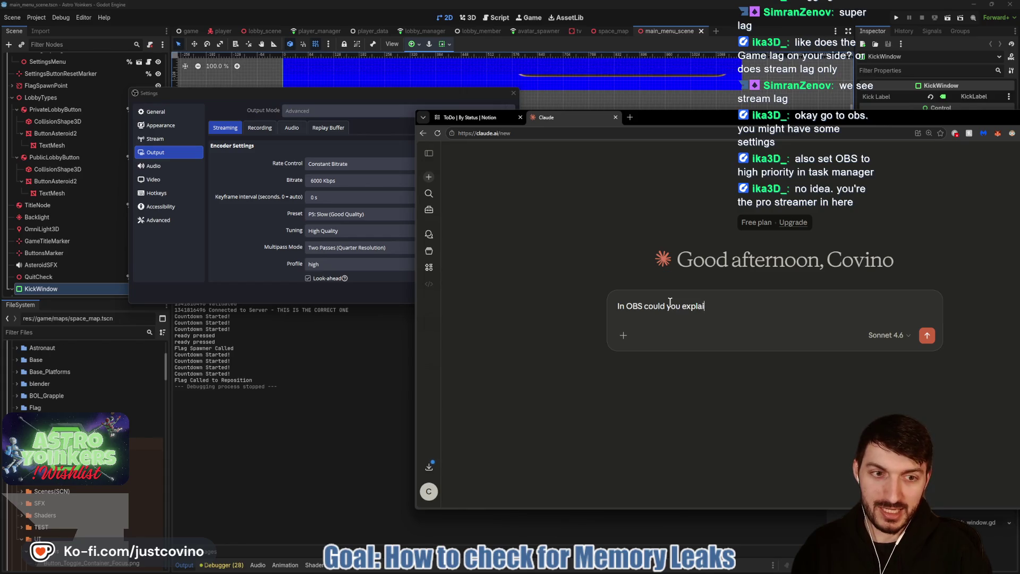
{"action": "type", "text": "n to me the encoder settings? I c"}
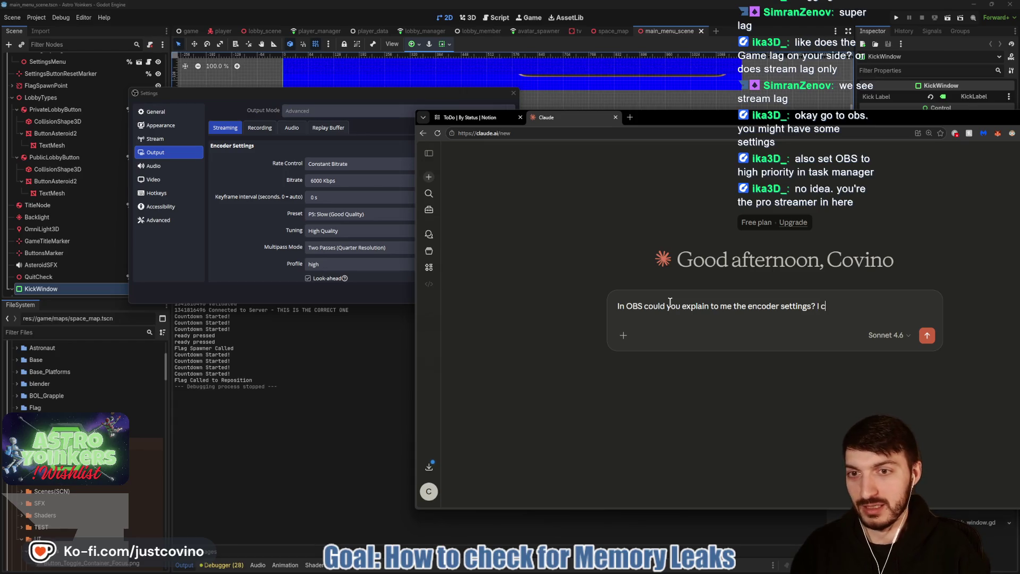
{"action": "type", "text": "urrently have Pre"}
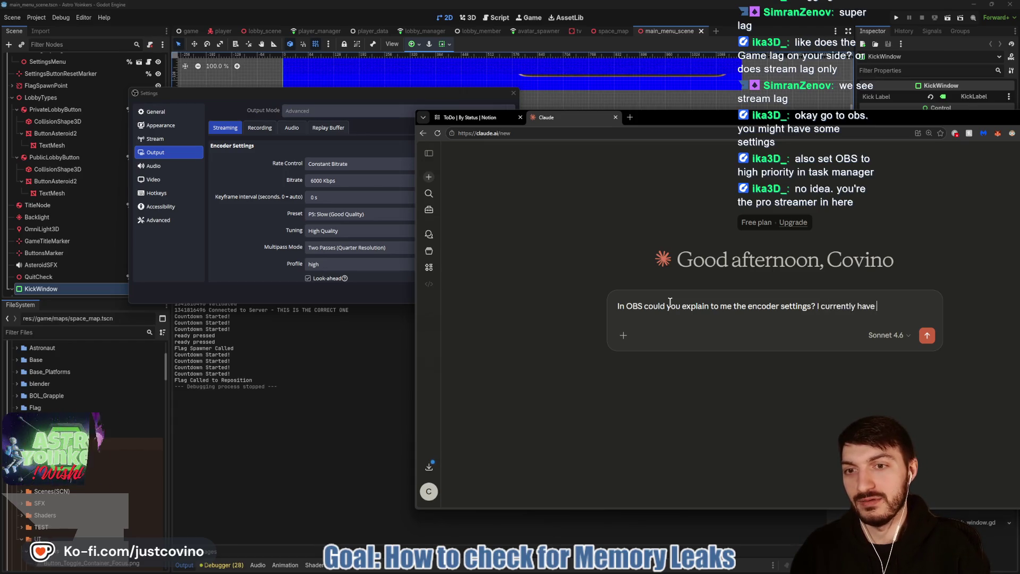
{"action": "type", "text": "set P5: Sl"}
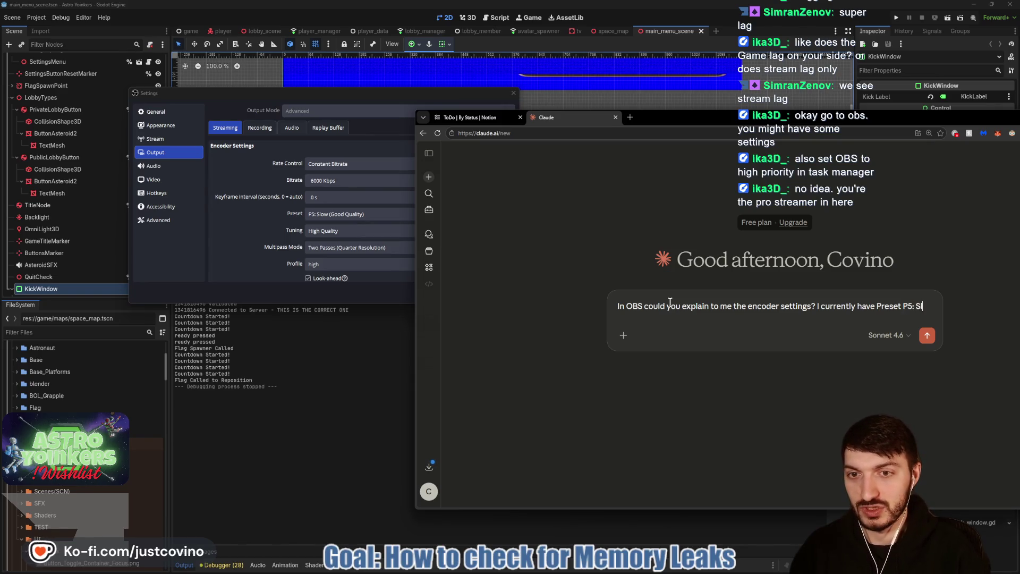
{"action": "type", "text": "ow (Good "}
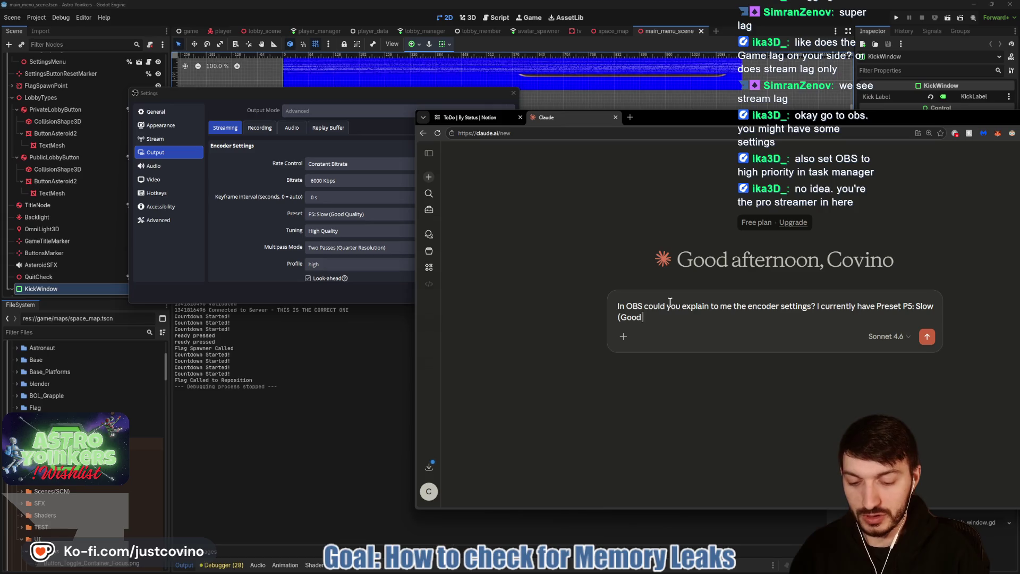
{"action": "type", "text": "Quality)"}
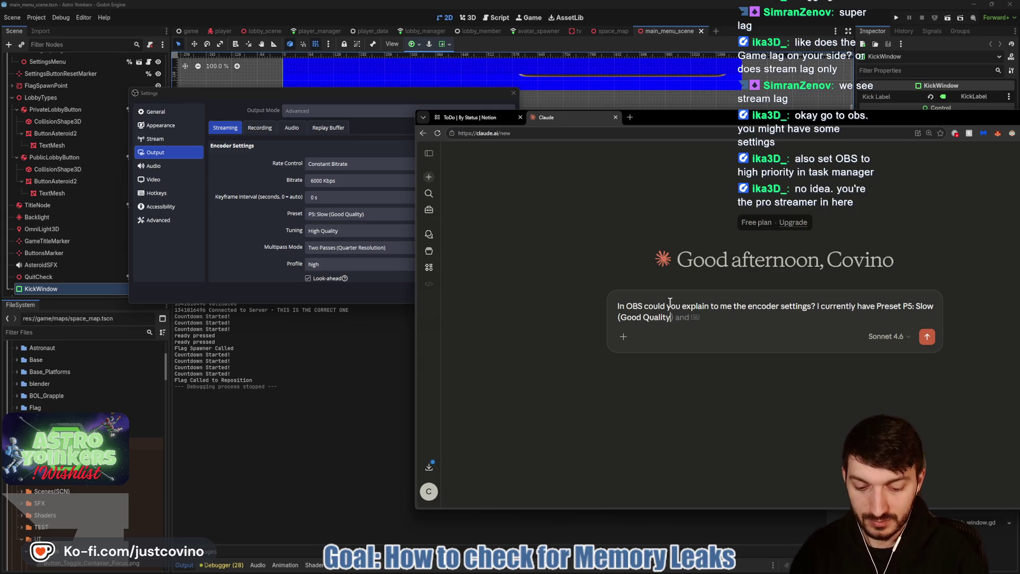
{"action": "type", "text": " and Runing High Quality"}
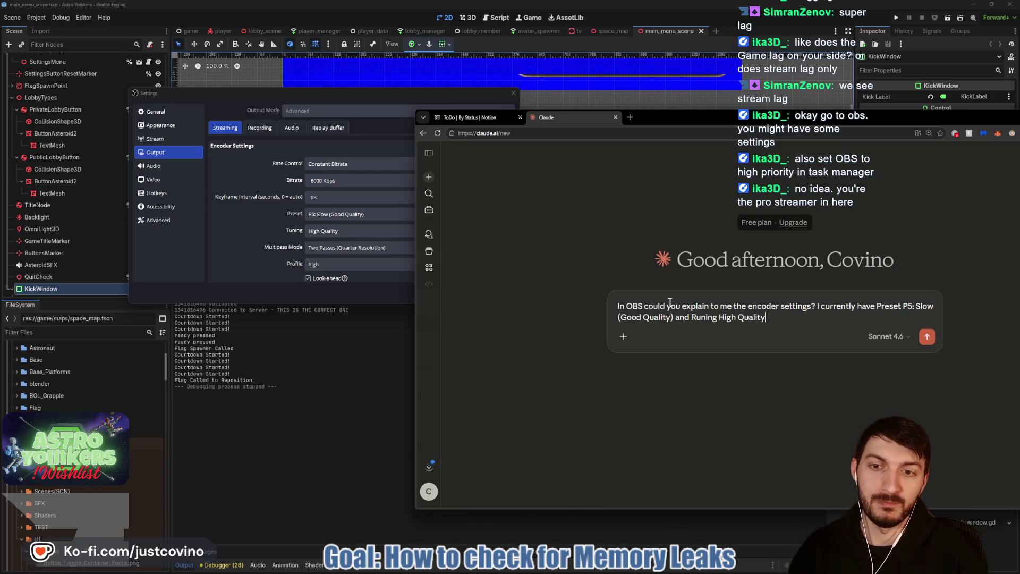
{"action": "type", "text": ". Whe"}
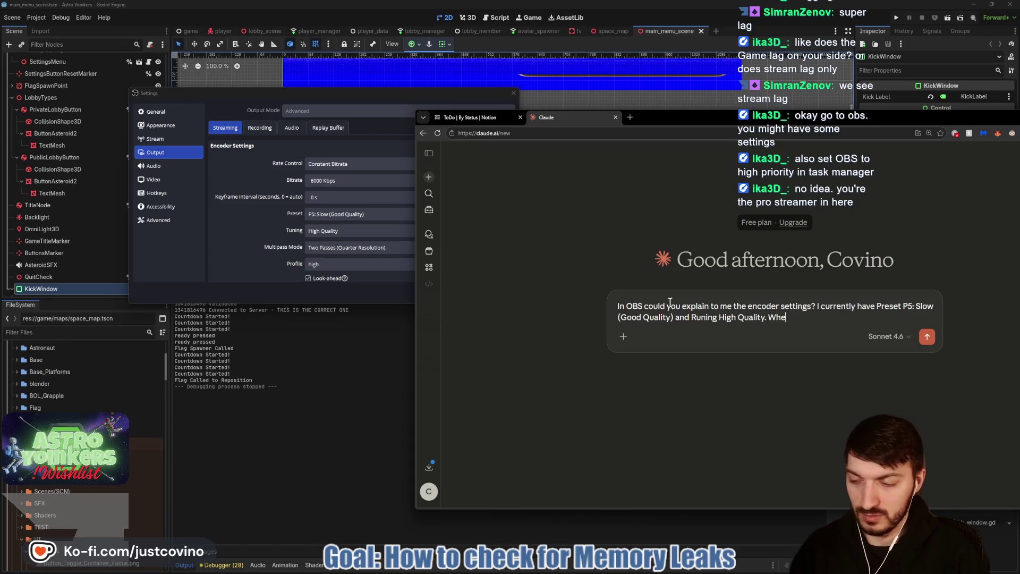
{"action": "type", "text": "n I start up"}
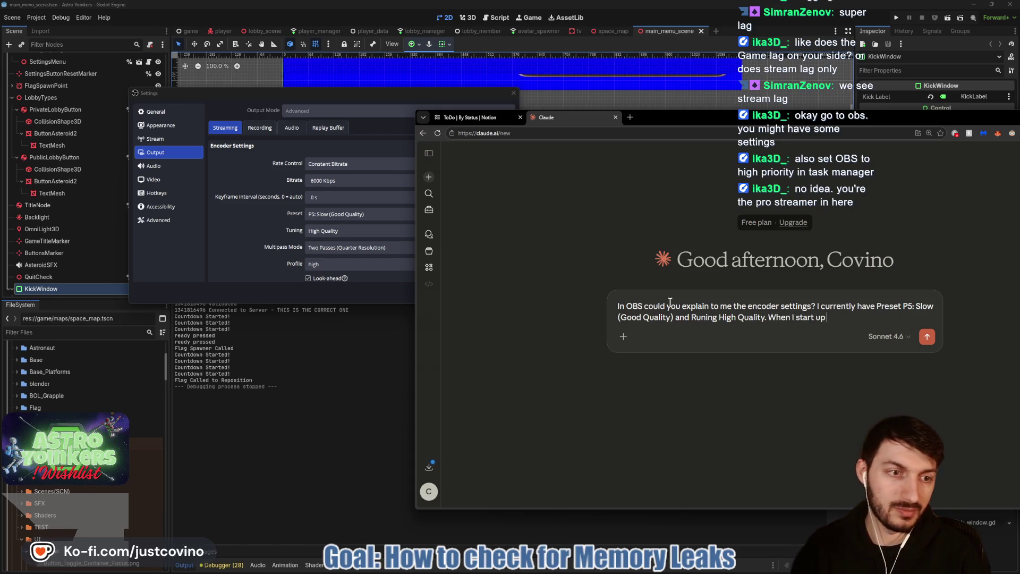
{"action": "type", "text": " my Godot P"}
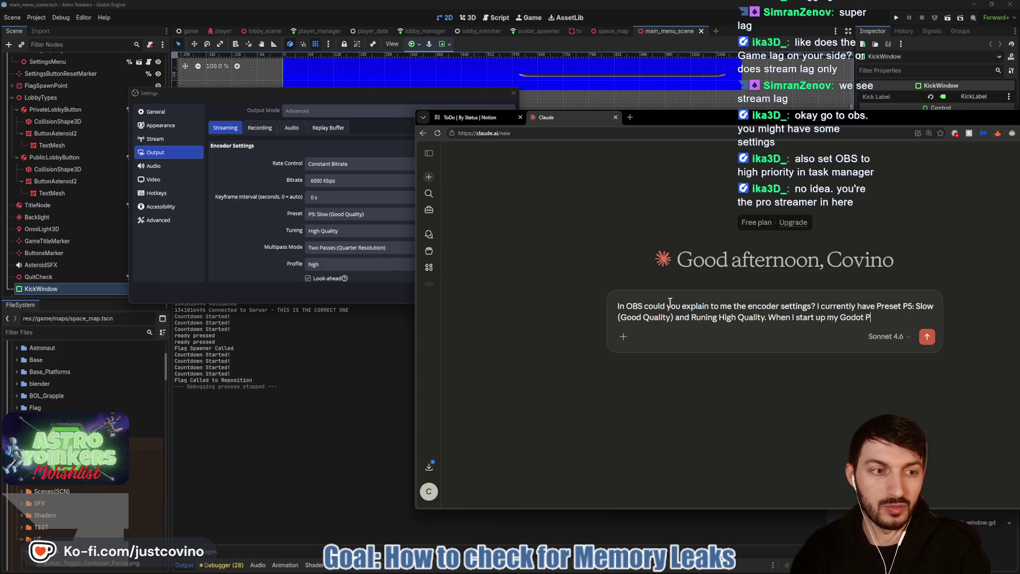
{"action": "type", "text": "roject the stre"}
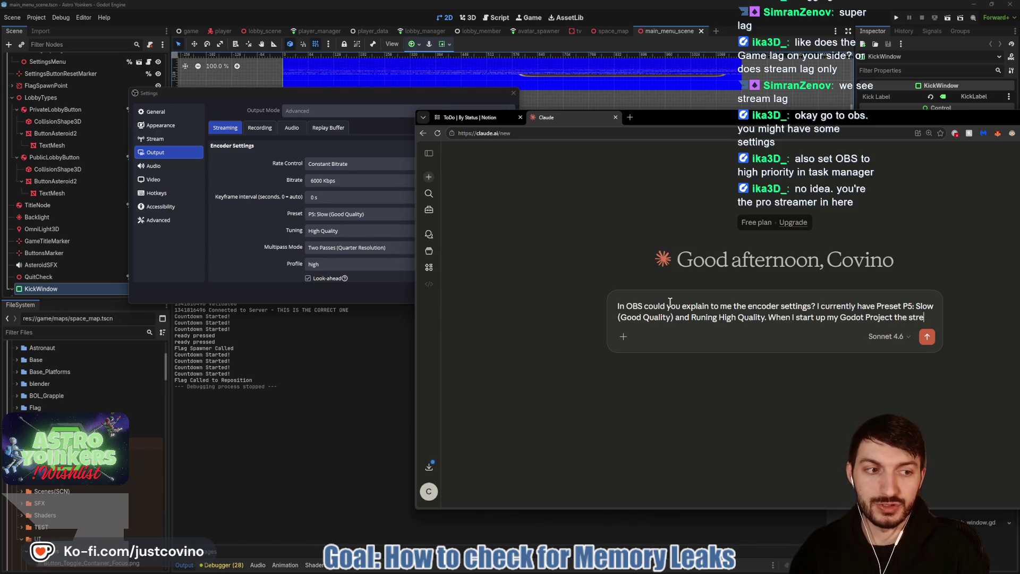
{"action": "type", "text": "am begings lagg"}
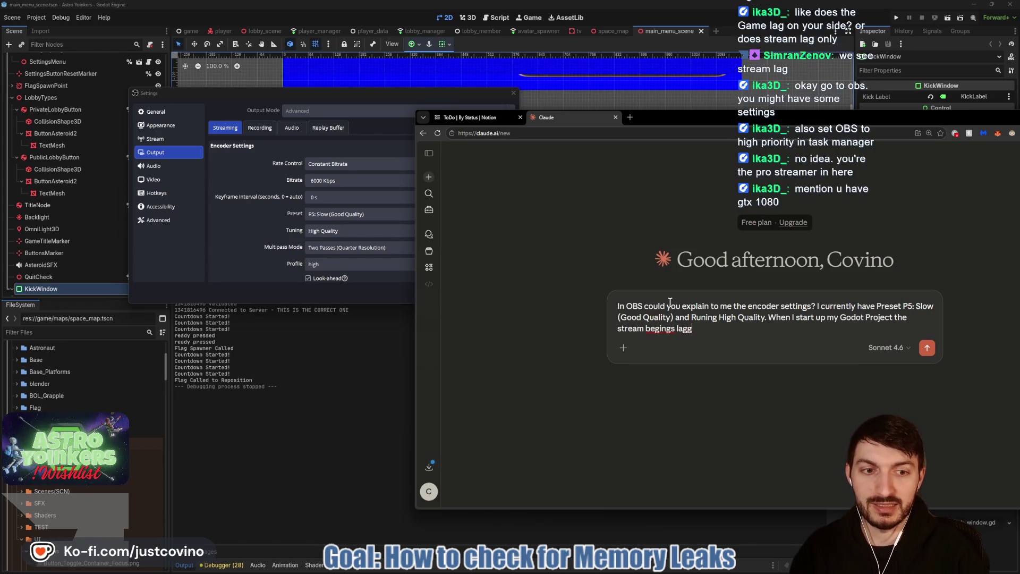
{"action": "key", "text": "BackSpace"}
{"action": "key", "text": "BackSpace"}
{"action": "key", "text": "BackSpace"}
{"action": "key", "text": "BackSpace"}
{"action": "key", "text": "BackSpace"}
{"action": "key", "text": "BackSpace"}
{"action": "key", "text": "BackSpace"}
{"action": "type", "text": "s l"}
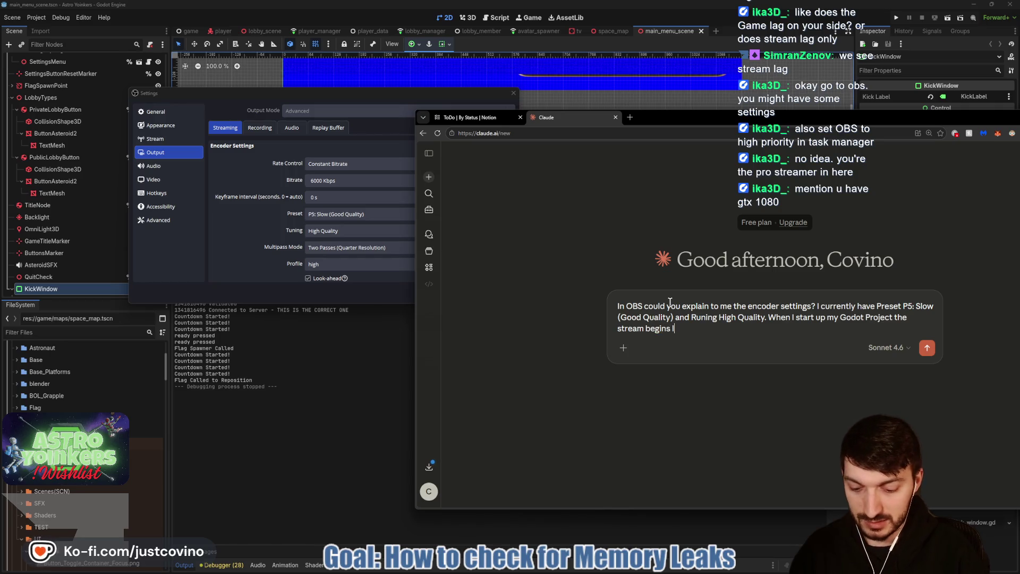
{"action": "type", "text": "agging and my"}
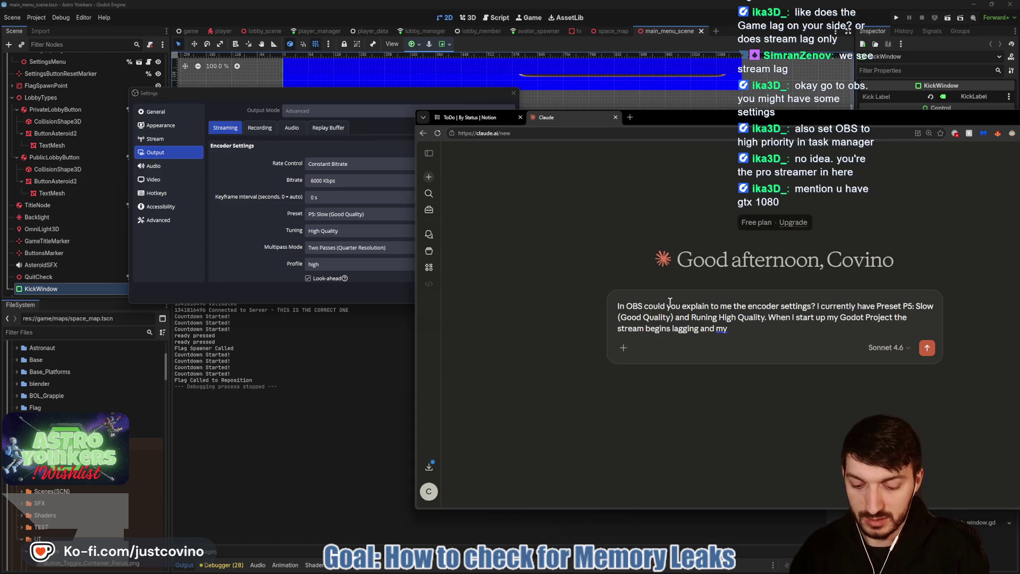
{"action": "type", "text": " CPUd "}
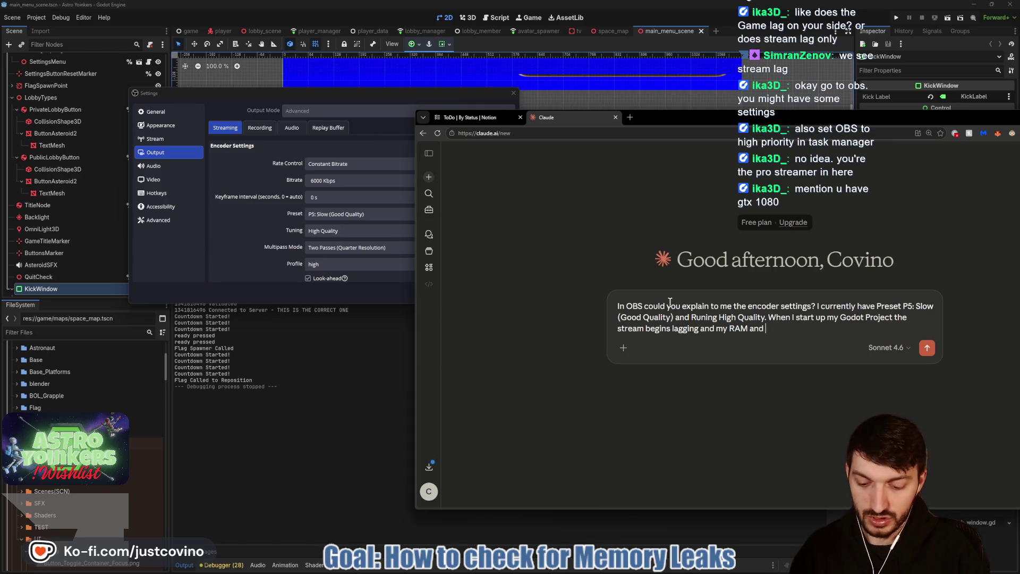
{"action": "type", "text": "GPU rt maxing"}
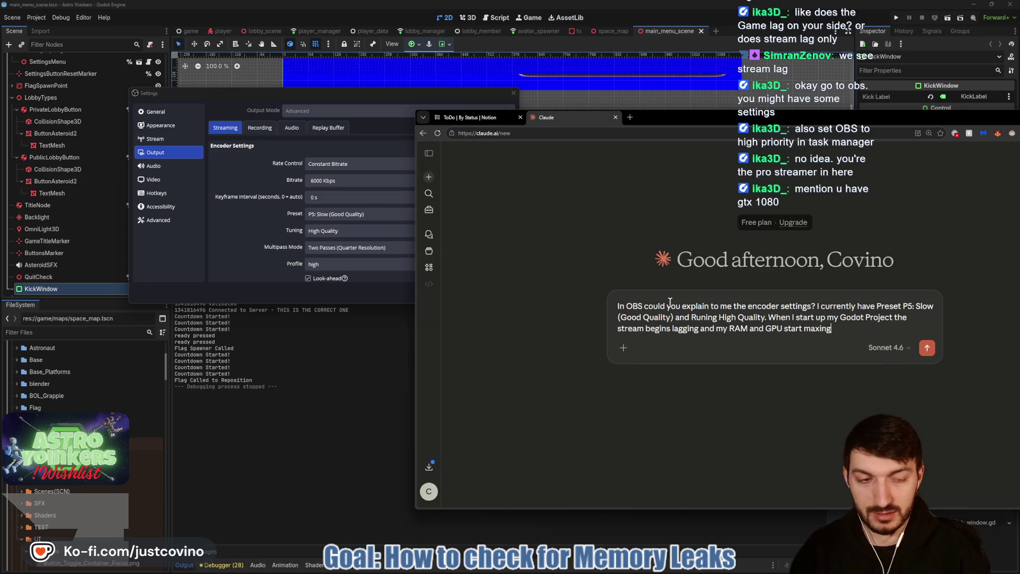
{"action": "type", "text": "ve a"}
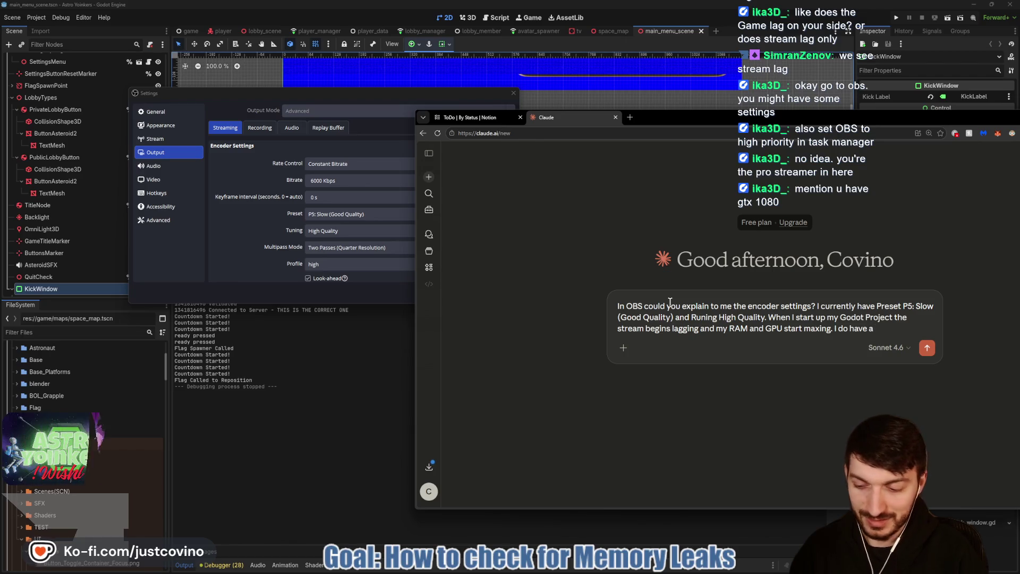
{"action": "type", "text": " GTX 1080 GPU"}
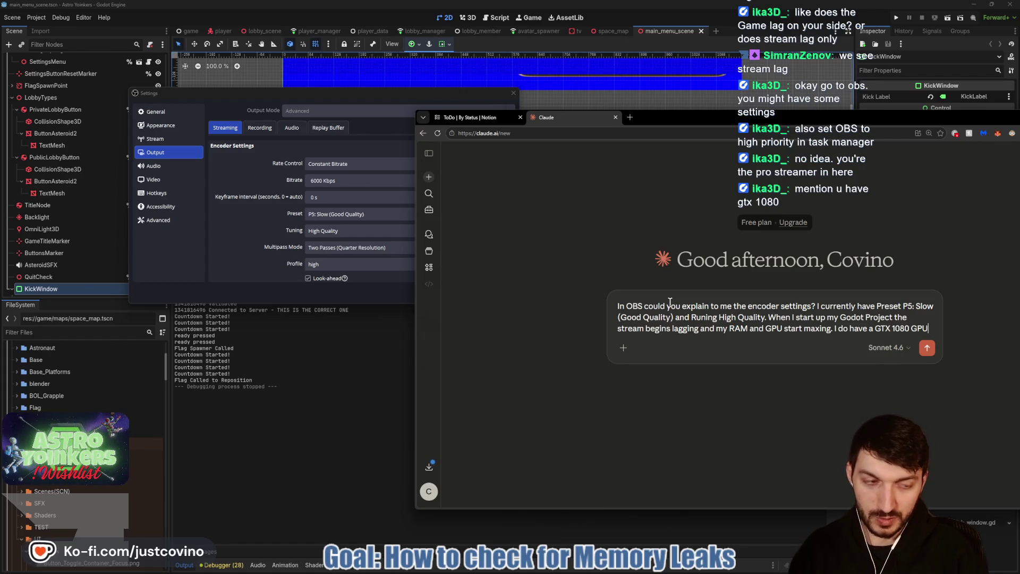
{"action": "key", "text": "Return"}
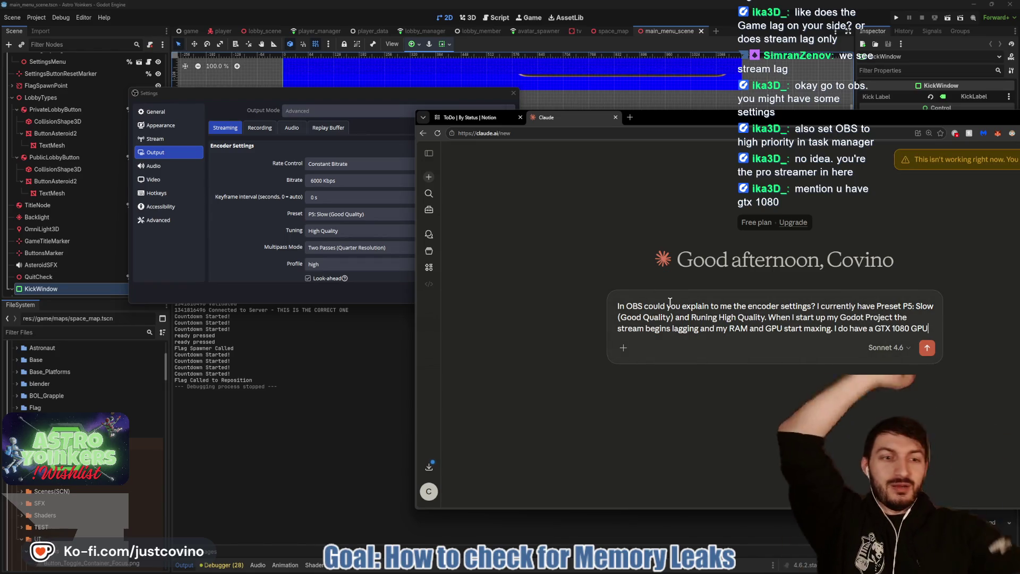
Step: Retry sending the OBS question in Claude several times
{"action": "left_click", "coordinate": [928, 349]}
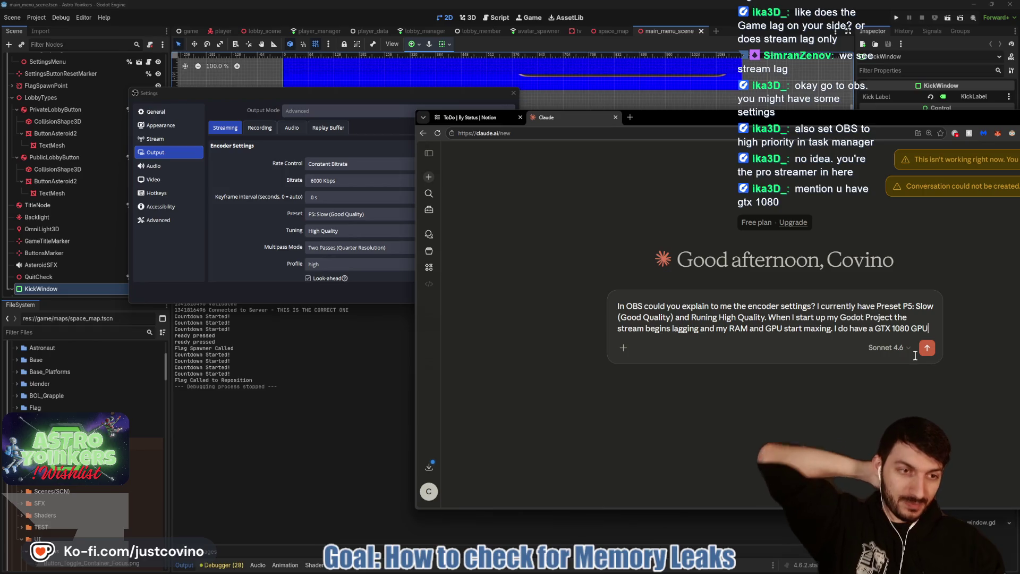
{"action": "left_click_drag", "start_coordinate": [829, 114], "coordinate": [686, 108]}
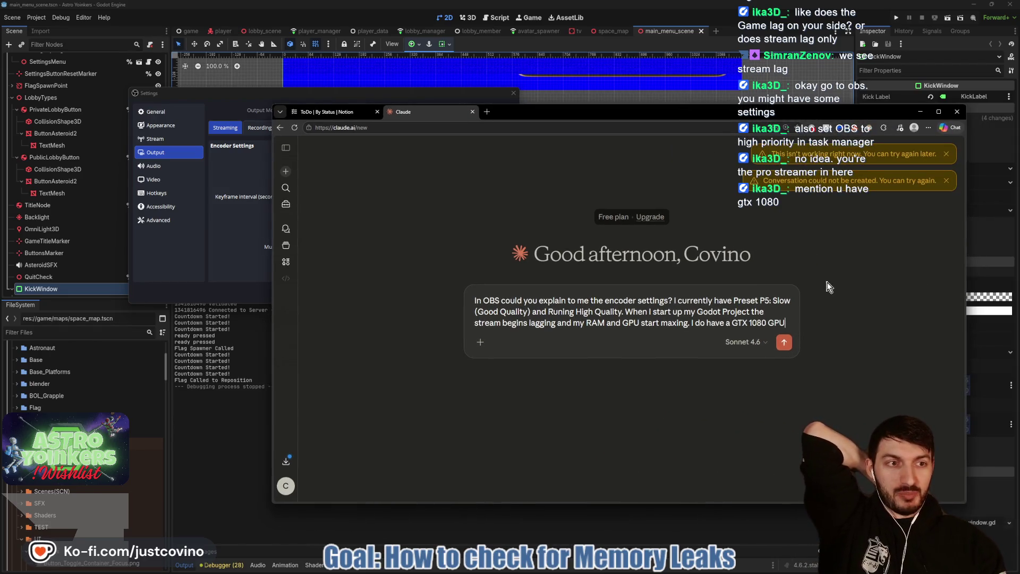
{"action": "left_click", "coordinate": [784, 345]}
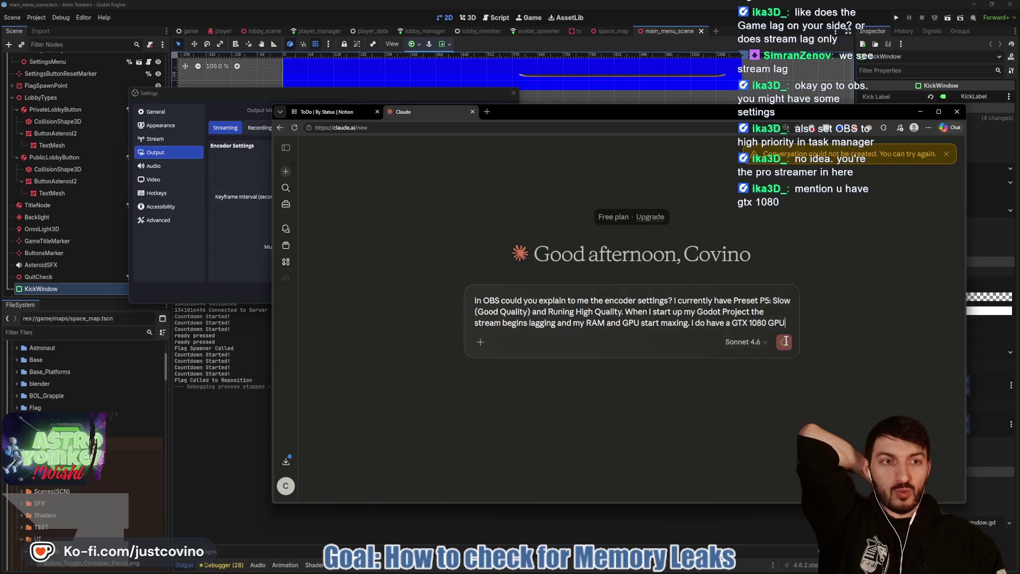
{"action": "left_click", "coordinate": [786, 343]}
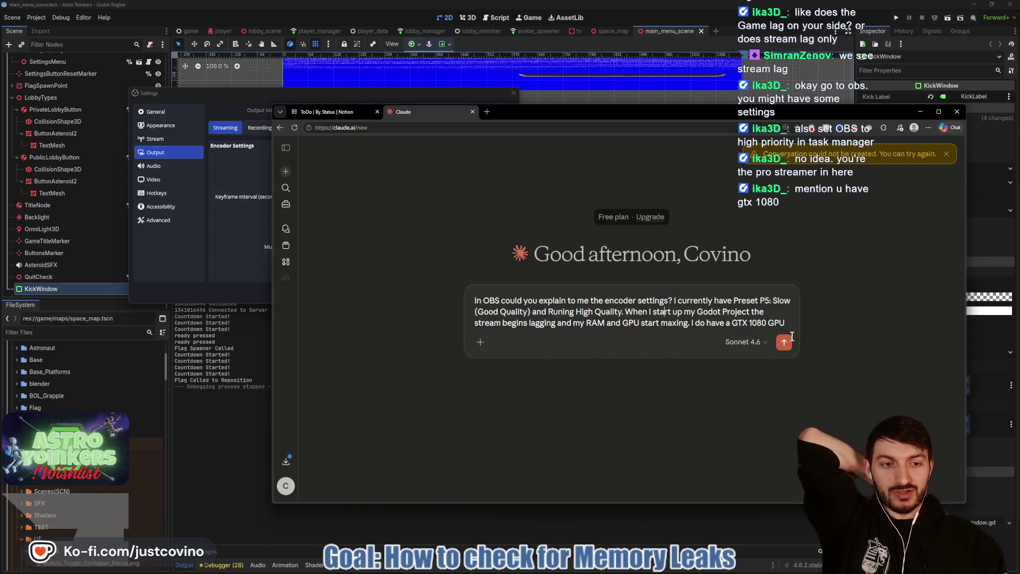
{"action": "left_click", "coordinate": [785, 343]}
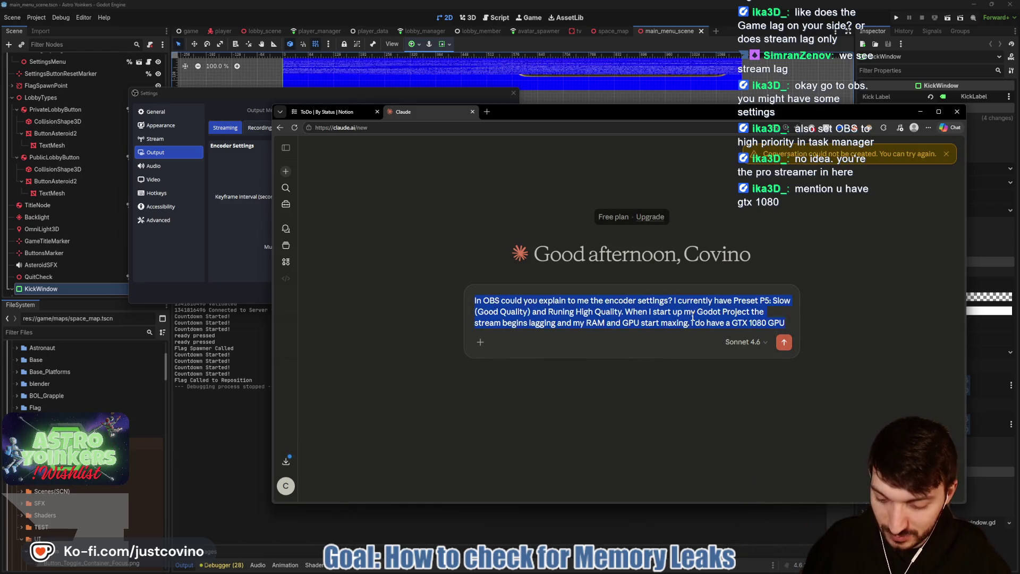
Step: Reload Claude, paste the OBS question back in, and resend it
{"action": "left_click", "coordinate": [294, 128]}
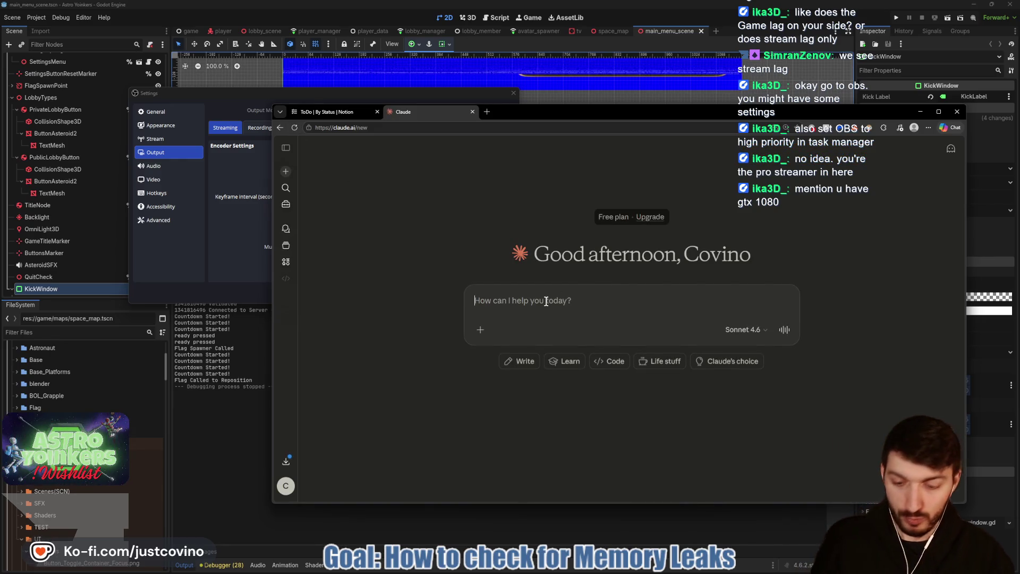
{"action": "type", "text": "In OBS could you explain to me the encoder settings? I currently have Preset P5: Slow (Good Quality) and Runing High Quality. When I start up my Godot Project the stream begins lagging and my RAM and GPU start maxing. I do have a GTX 1080 GPU"}
{"action": "key", "text": "Return"}
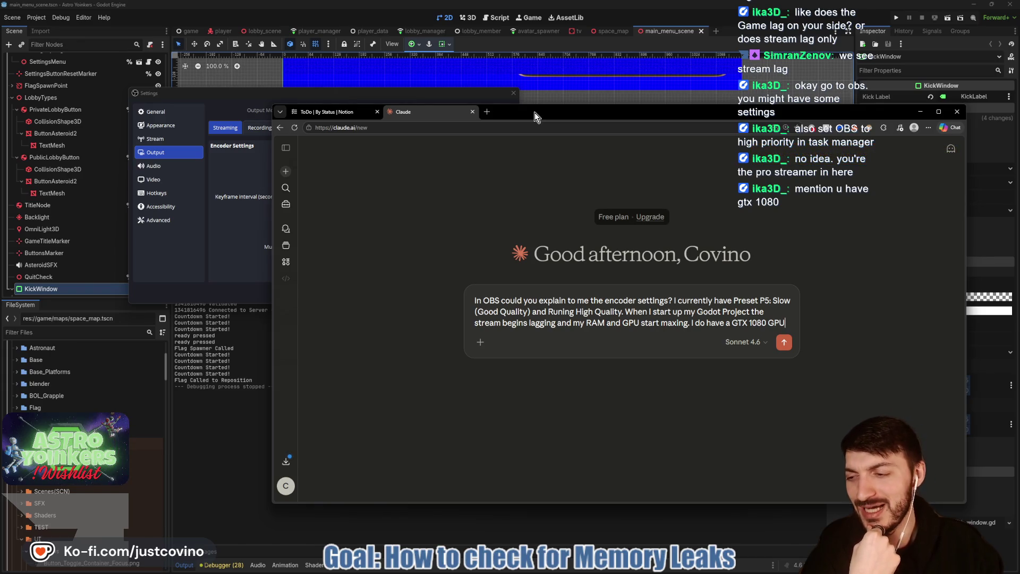
{"action": "left_click", "coordinate": [788, 348]}
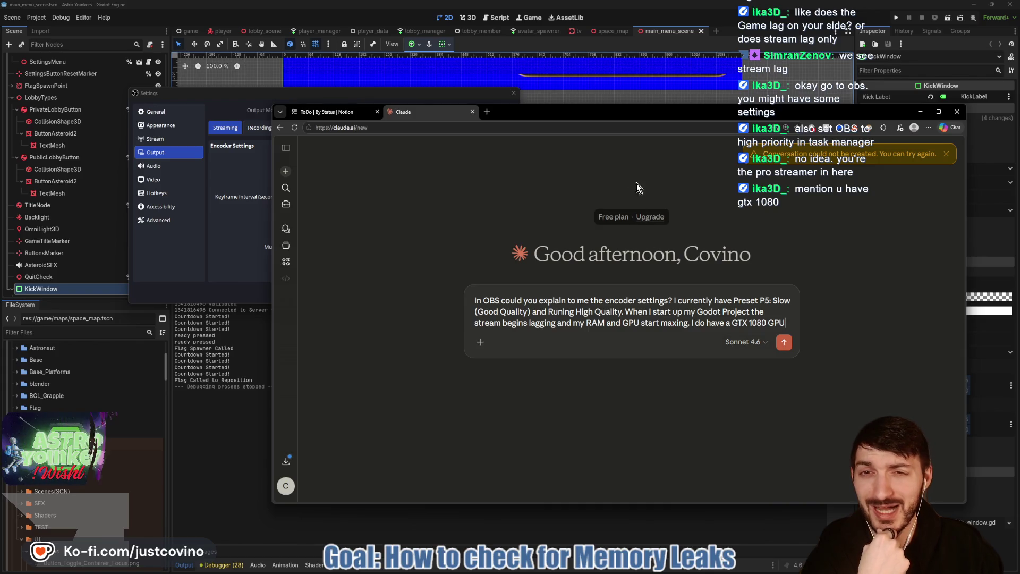
{"action": "left_click", "coordinate": [781, 345]}
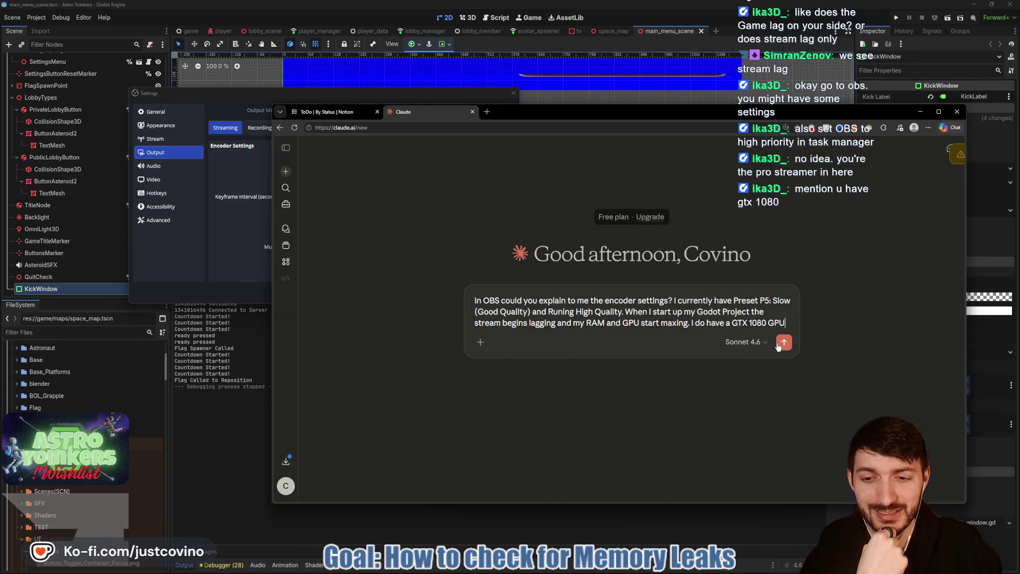
{"action": "left_click", "coordinate": [782, 345]}
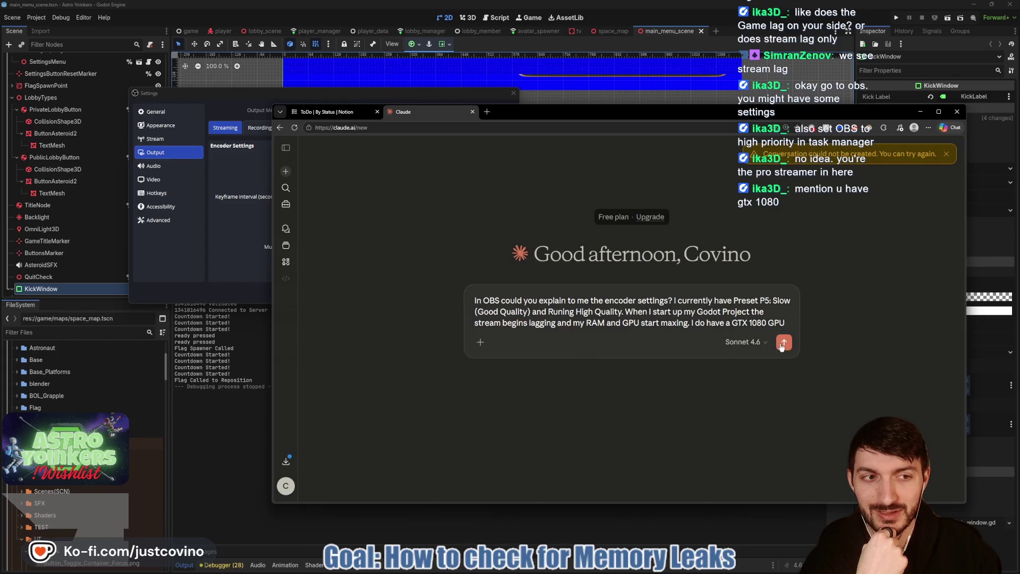
Step: Dismiss Claude's error notice and open grok.com in a new tab as a private chat
{"action": "left_click", "coordinate": [947, 155]}
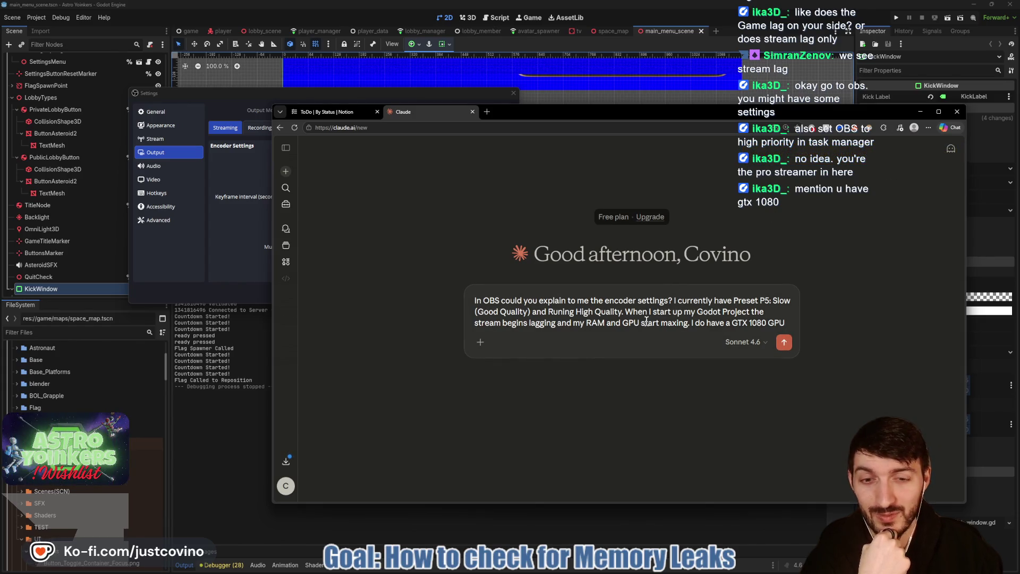
{"action": "left_click", "coordinate": [490, 113]}
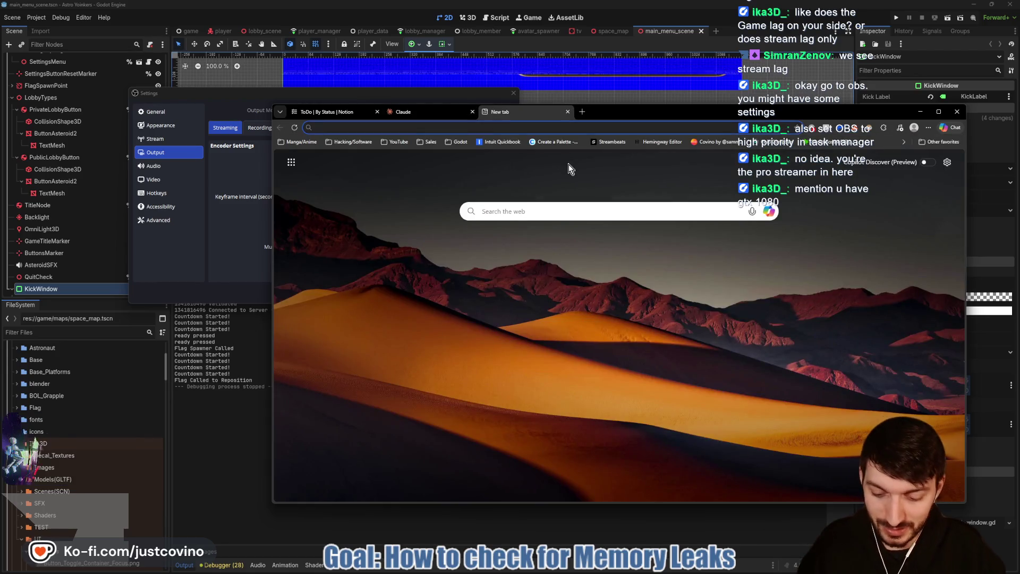
{"action": "type", "text": "grok"}
{"action": "key", "text": "Return"}
{"action": "mouse_move", "coordinate": [626, 115]}
{"action": "left_mouse_down"}
{"action": "mouse_move", "coordinate": [313, 129]}
{"action": "mouse_move", "coordinate": [36, 121]}
{"action": "mouse_move", "coordinate": [432, 116]}
{"action": "left_mouse_up"}
{"action": "left_click", "coordinate": [743, 152]}
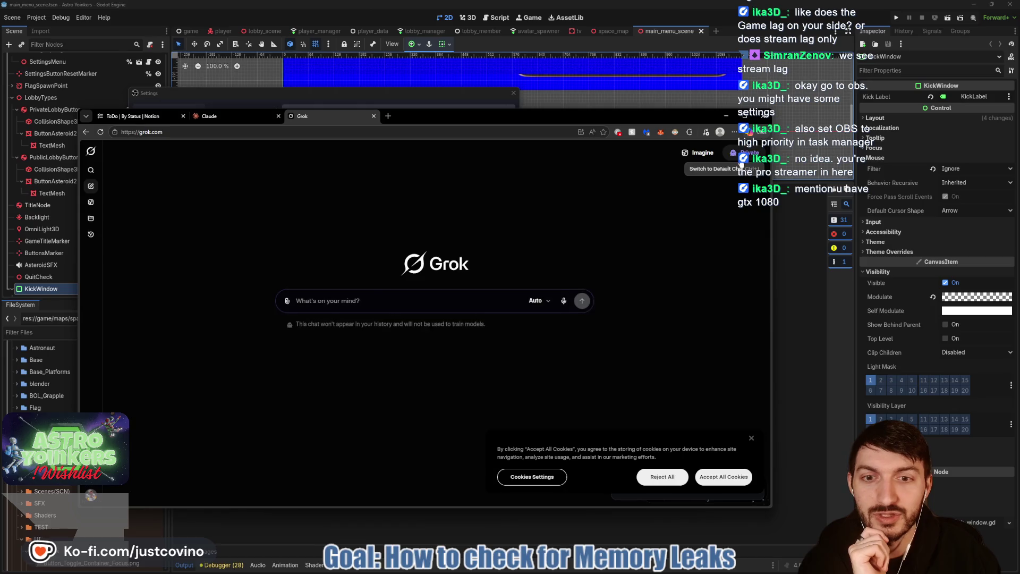
Step: Send the OBS encoder question to Grok and retry sending it in Claude
{"action": "type", "text": "In OBS could you explain to me the encoder settings? I currently have Preset P5: Slow (Good Quality) and Runing High Quality. When I start up my Godot Project the stream begins lagging and my RAM and GPU start maxing. I do have a GTX 1080 GPU"}
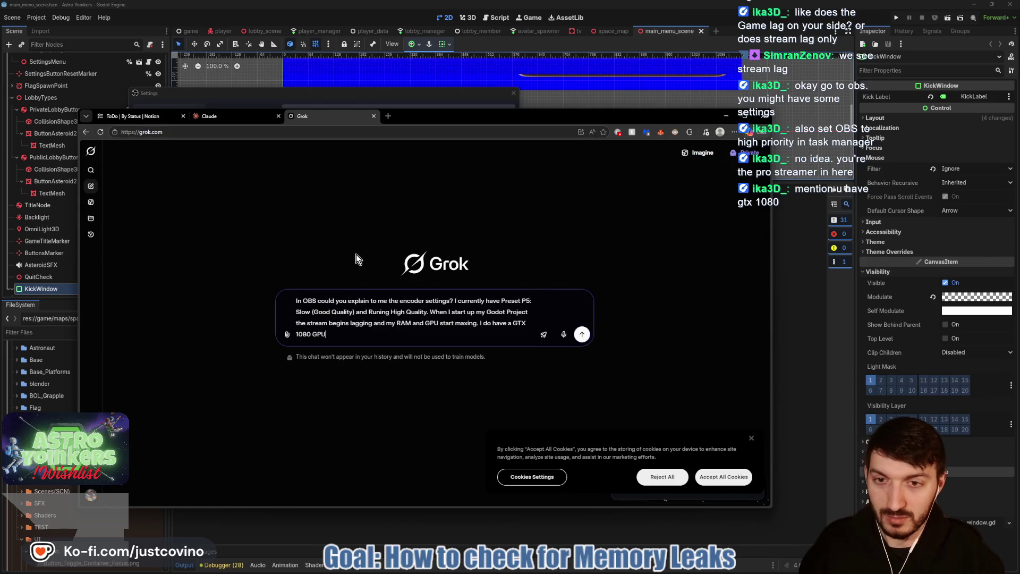
{"action": "key", "text": "Return"}
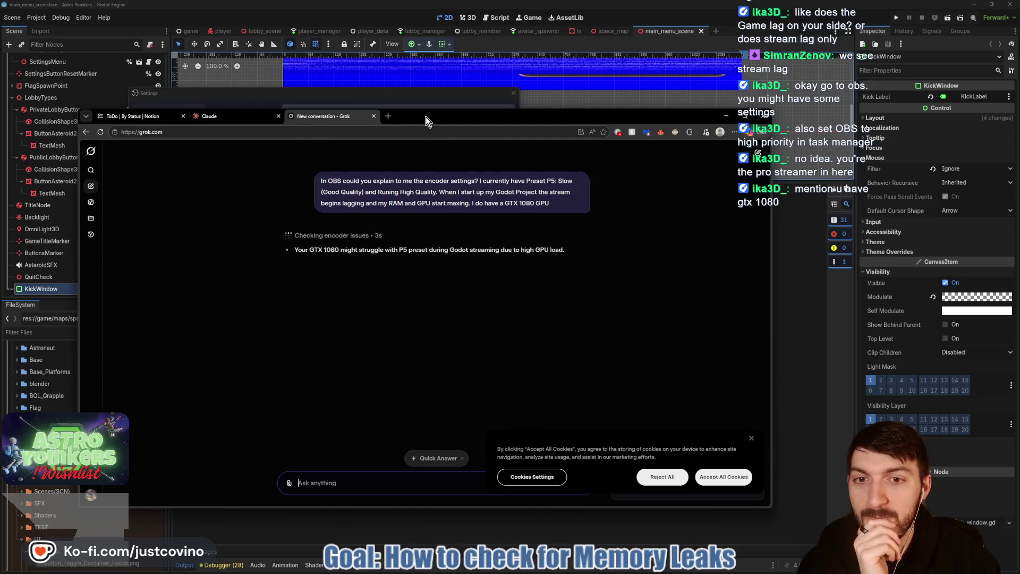
{"action": "left_click", "coordinate": [239, 122]}
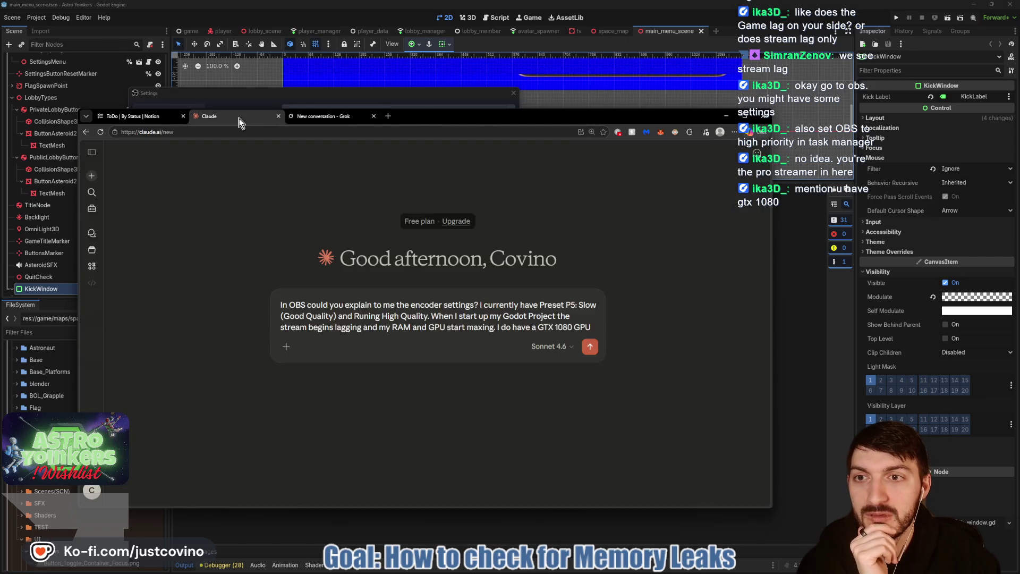
{"action": "left_click", "coordinate": [590, 348]}
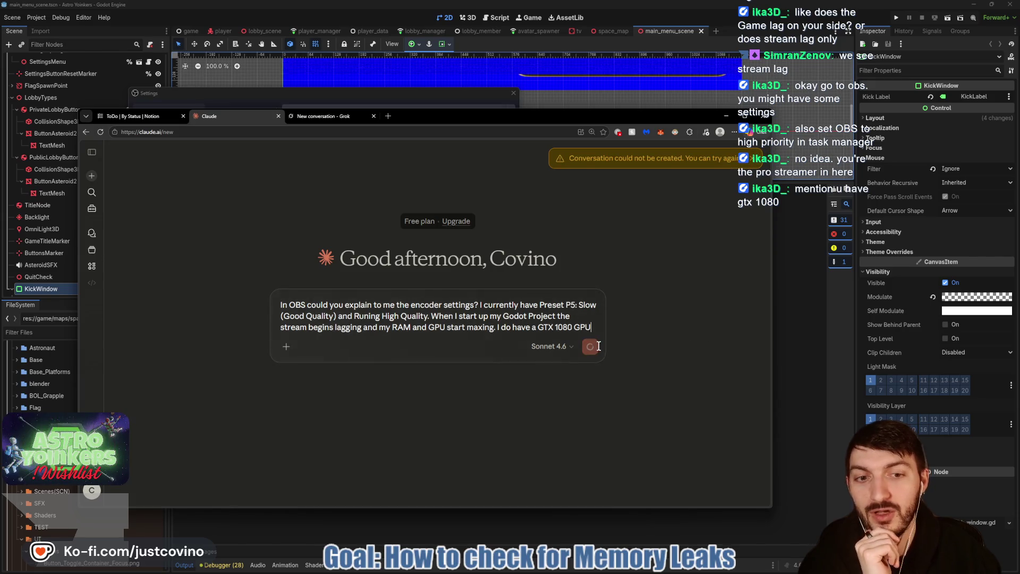
{"action": "left_click_drag", "start_coordinate": [429, 123], "coordinate": [478, 110]}
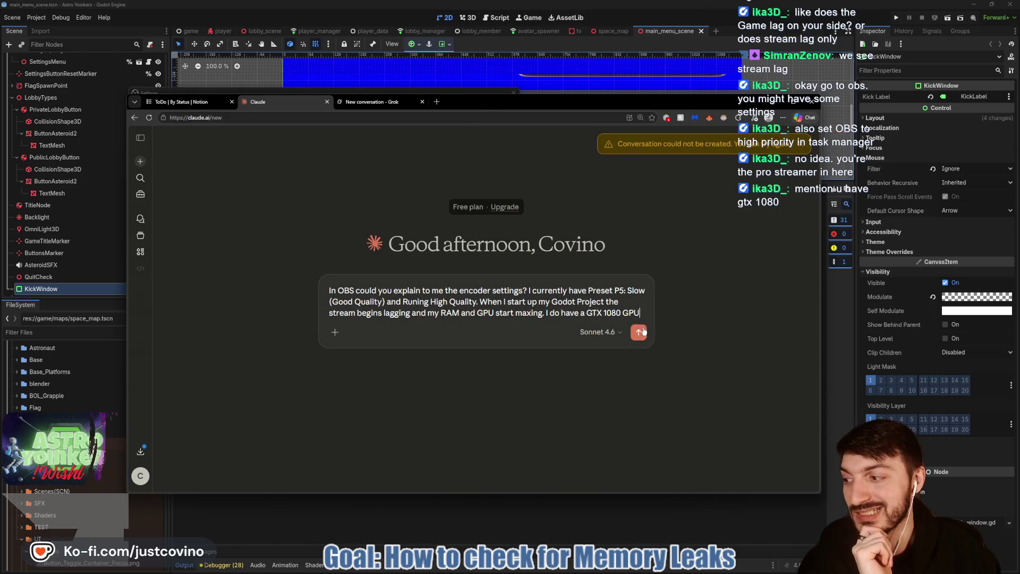
Step: Close Grok's cookie notice and retry sending the question in Claude
{"action": "left_click", "coordinate": [372, 102]}
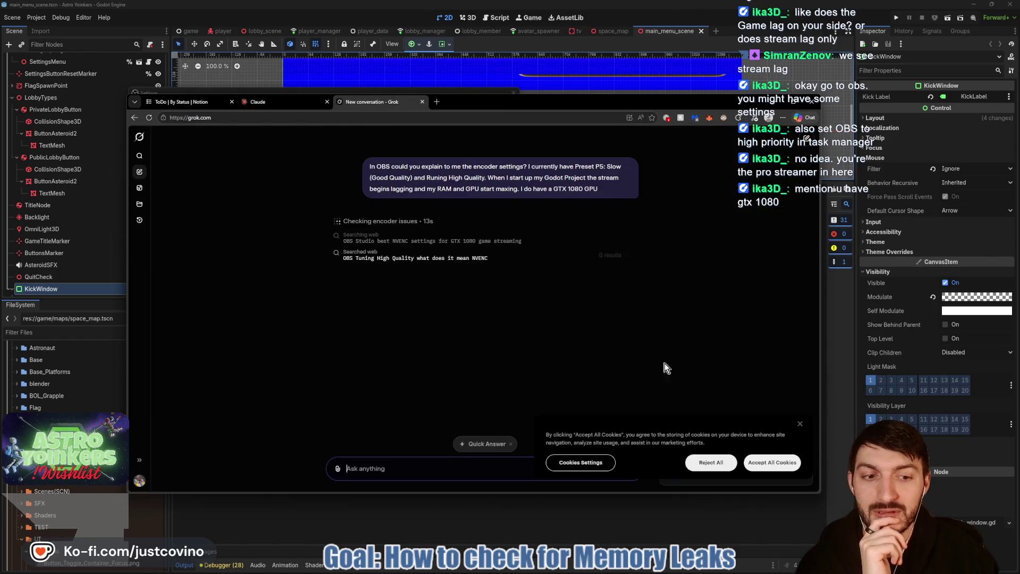
{"action": "left_click", "coordinate": [800, 425]}
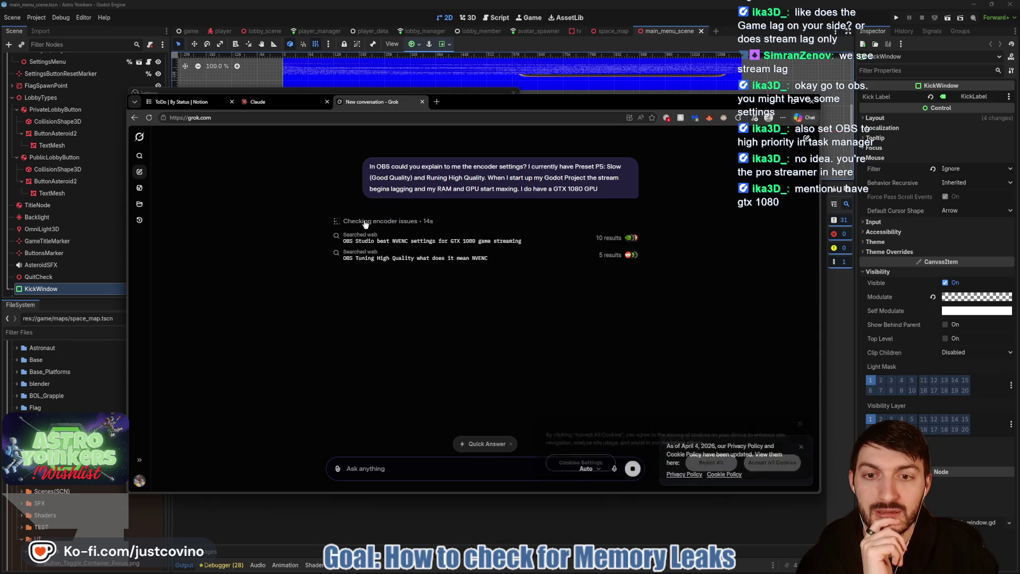
{"action": "left_click", "coordinate": [281, 106]}
{"action": "left_click", "coordinate": [640, 333]}
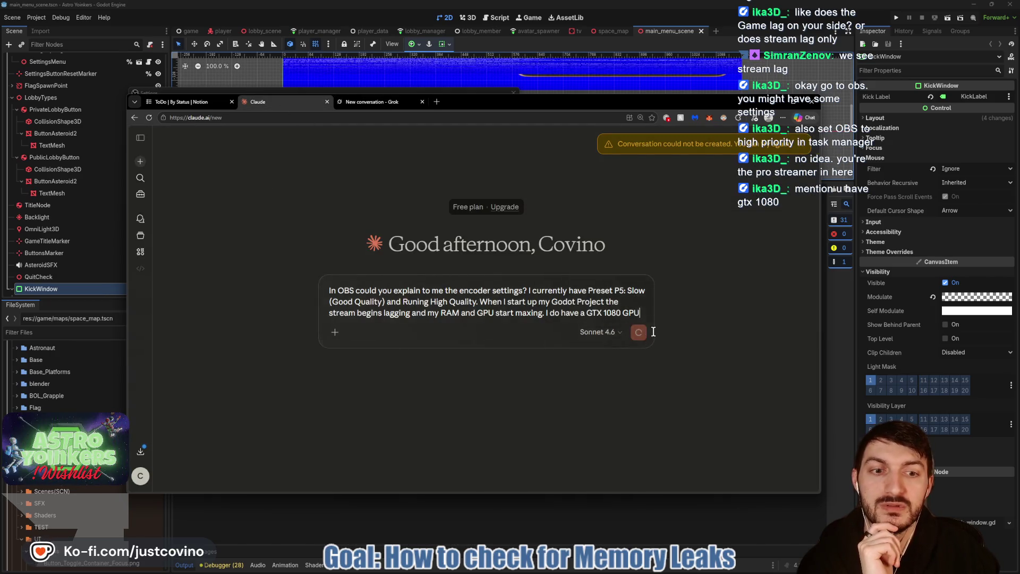
{"action": "left_click", "coordinate": [369, 107]}
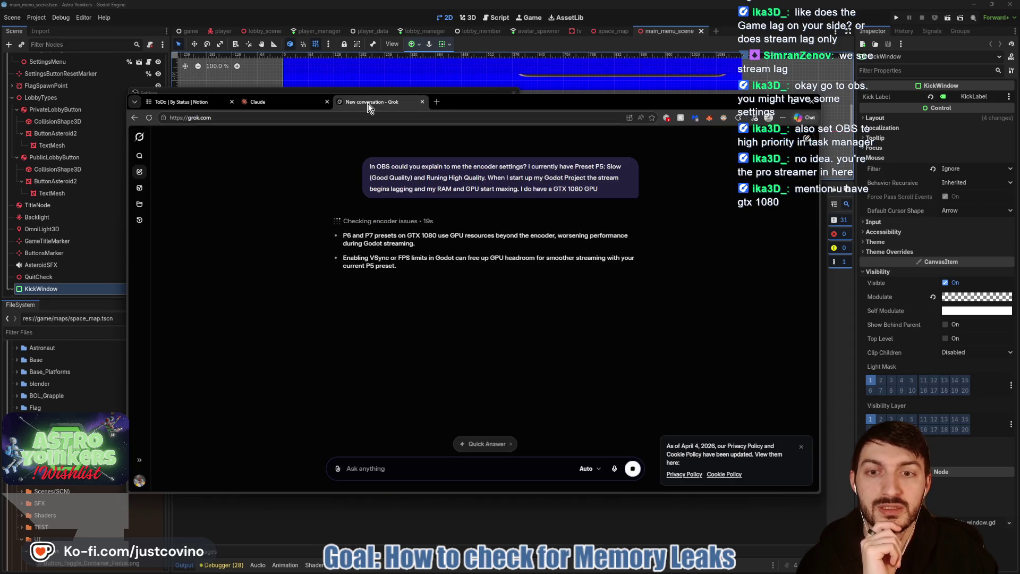
{"action": "left_click", "coordinate": [293, 105]}
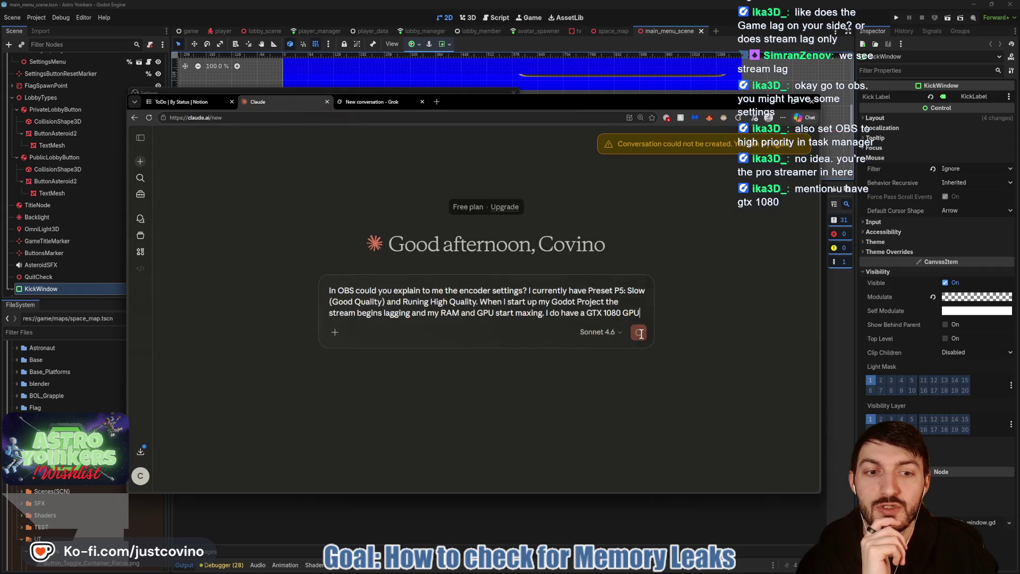
Step: Enable Extended thinking on Claude's Sonnet 4.6 model, resend the question, and return to Godot
{"action": "left_click", "coordinate": [620, 333]}
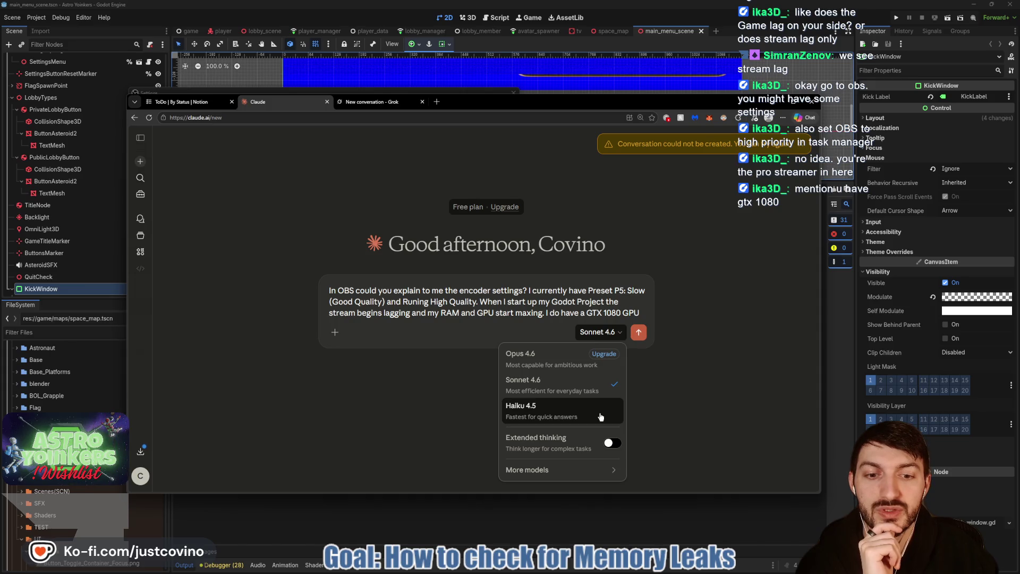
{"action": "left_click", "coordinate": [611, 443]}
{"action": "left_click", "coordinate": [685, 360]}
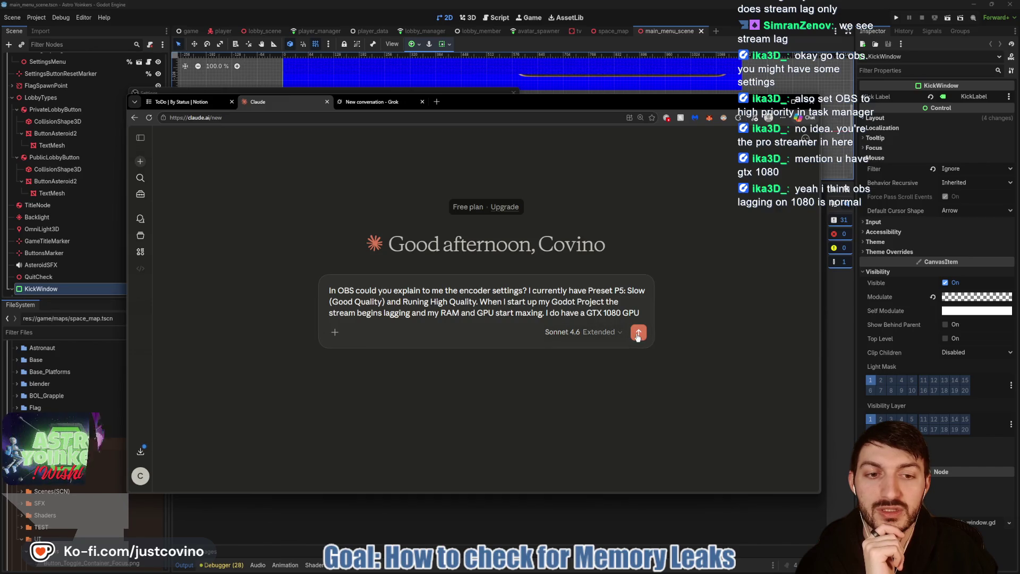
{"action": "left_click", "coordinate": [639, 335]}
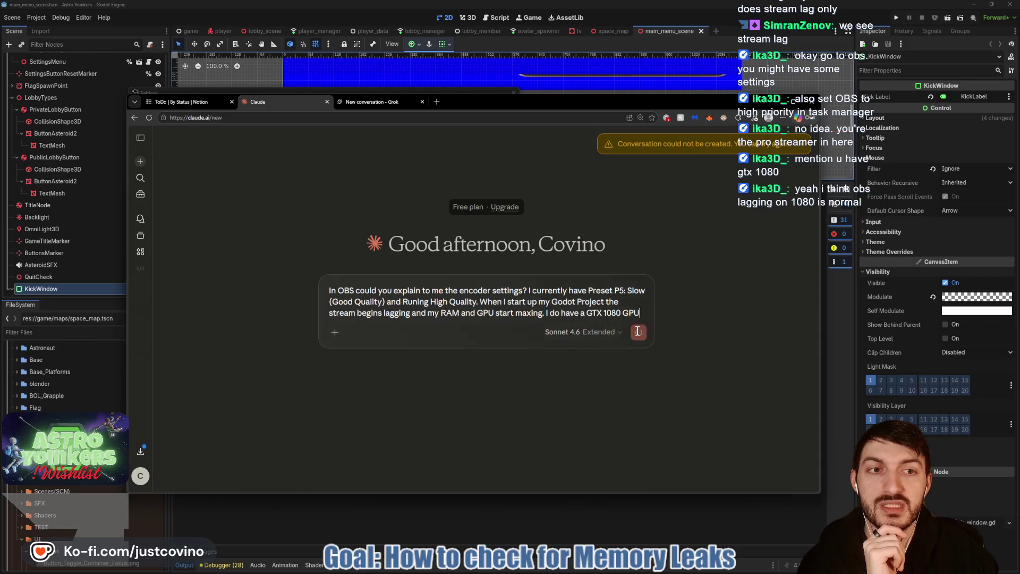
{"action": "left_click", "coordinate": [402, 103]}
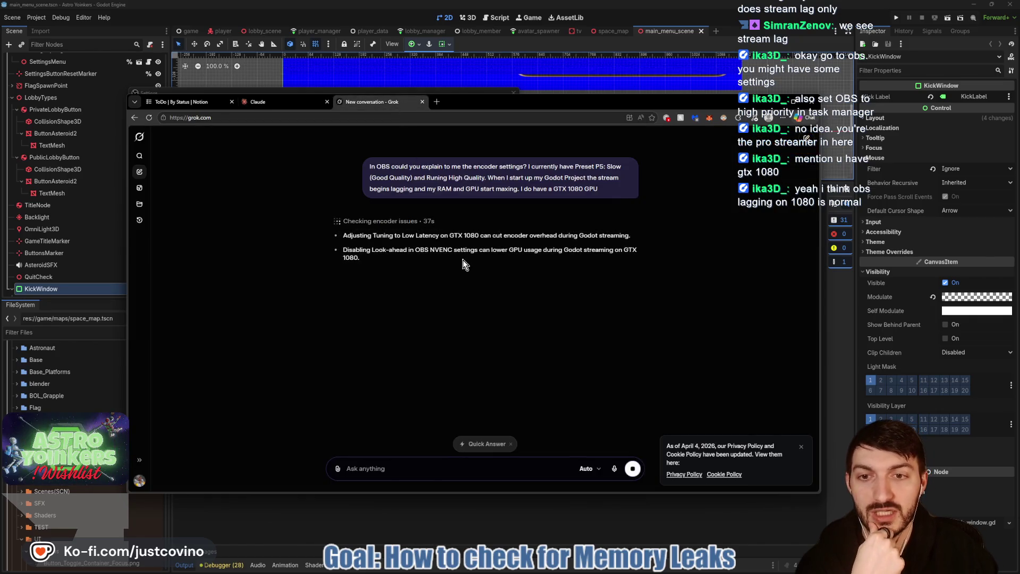
{"action": "left_click", "coordinate": [277, 104]}
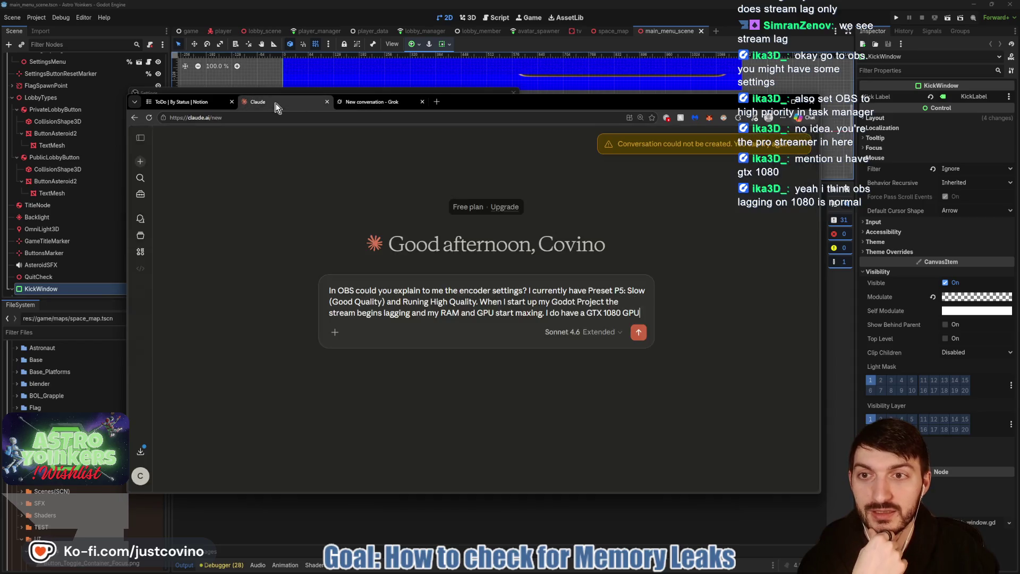
{"action": "key", "text": "alt+Tab"}
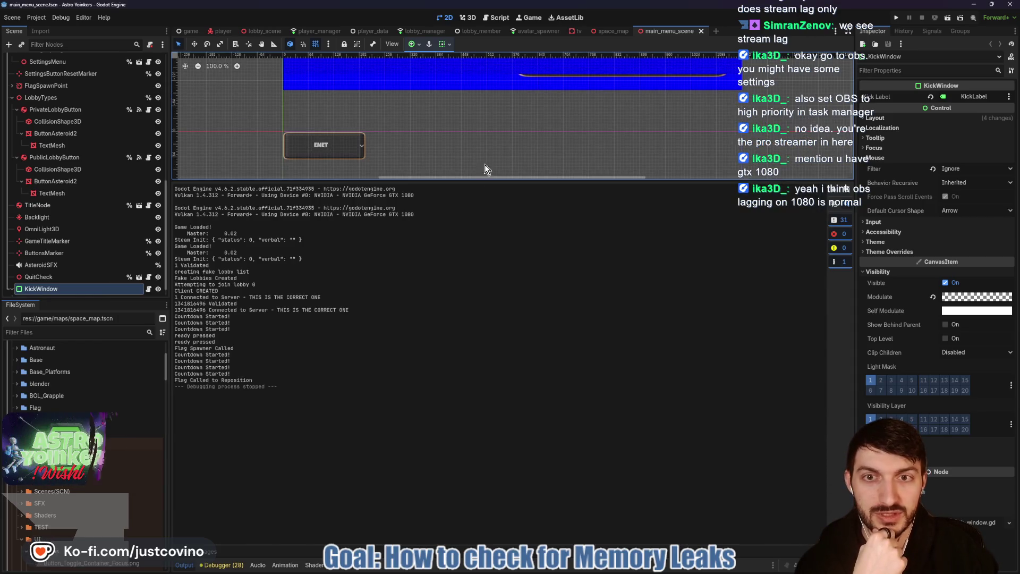
Step: Enlarge the viewport by shrinking the Output log and pan the 2D canvas
{"action": "left_click_drag", "start_coordinate": [469, 266], "coordinate": [510, 438]}
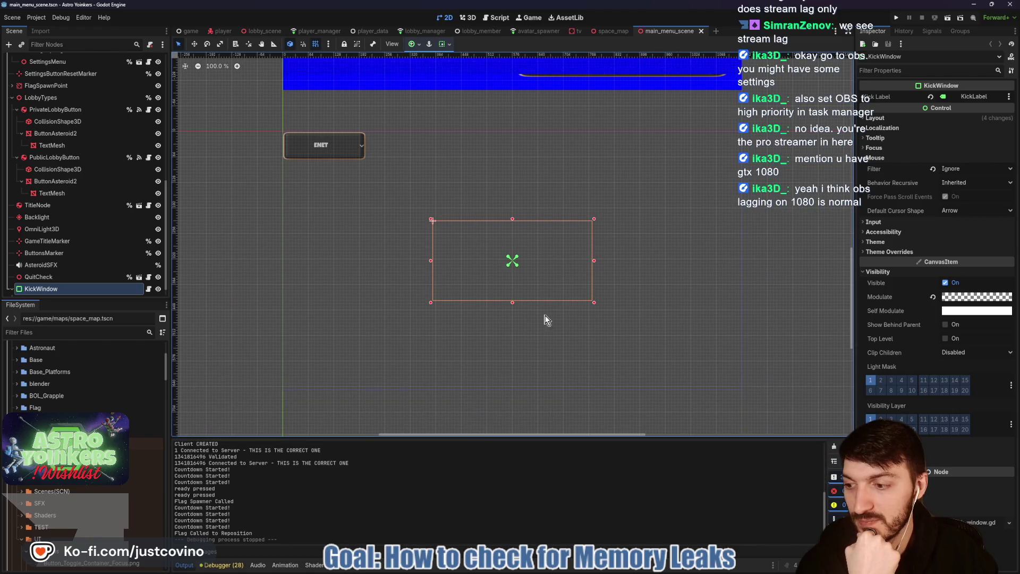
{"action": "left_click_drag", "start_coordinate": [423, 207], "coordinate": [447, 259]}
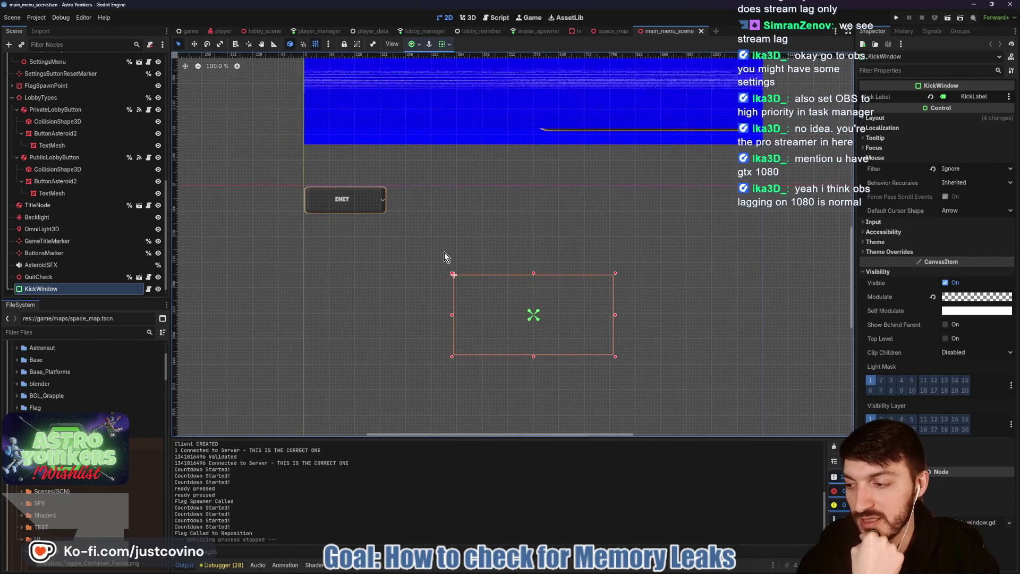
{"action": "scroll", "coordinate": [451, 251], "scroll_direction": "up", "scroll_amount": 1}
{"action": "scroll", "coordinate": [451, 254], "scroll_direction": "down", "scroll_amount": 2}
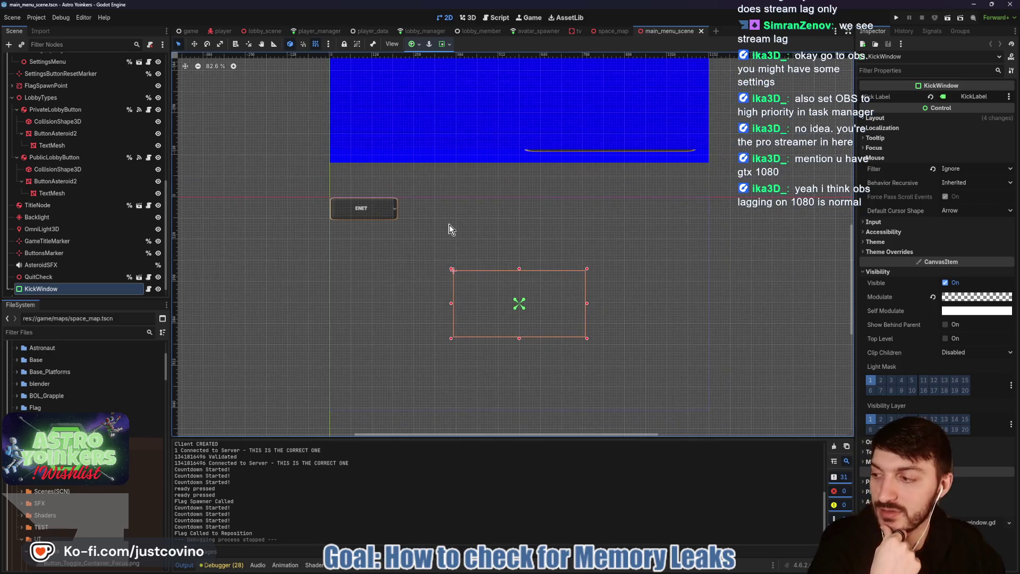
Step: Open the player scene and bring up Task Manager from the taskbar
{"action": "left_click", "coordinate": [220, 30]}
{"action": "mouse_move", "coordinate": [582, 566]}
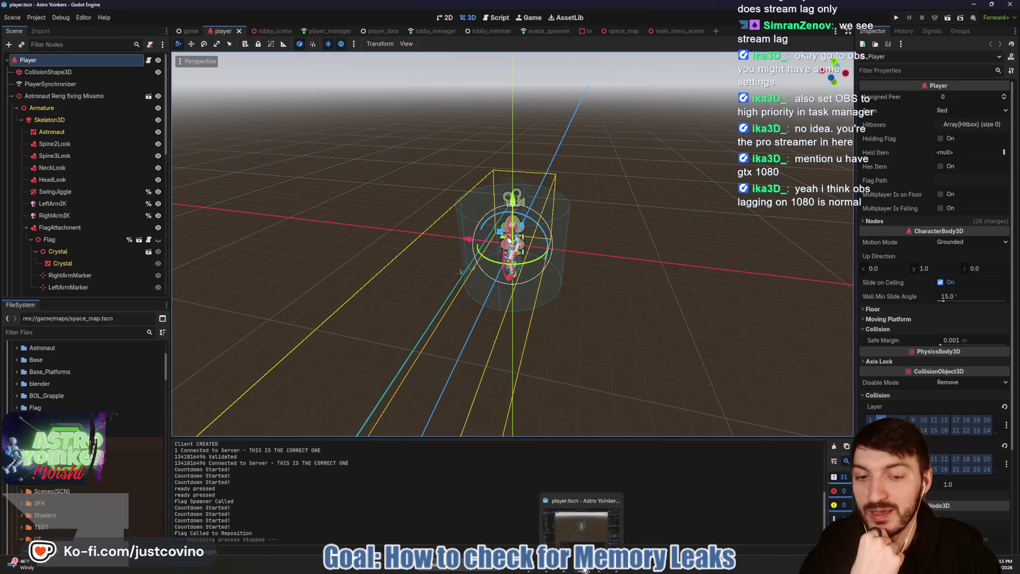
{"action": "left_click", "coordinate": [457, 565]}
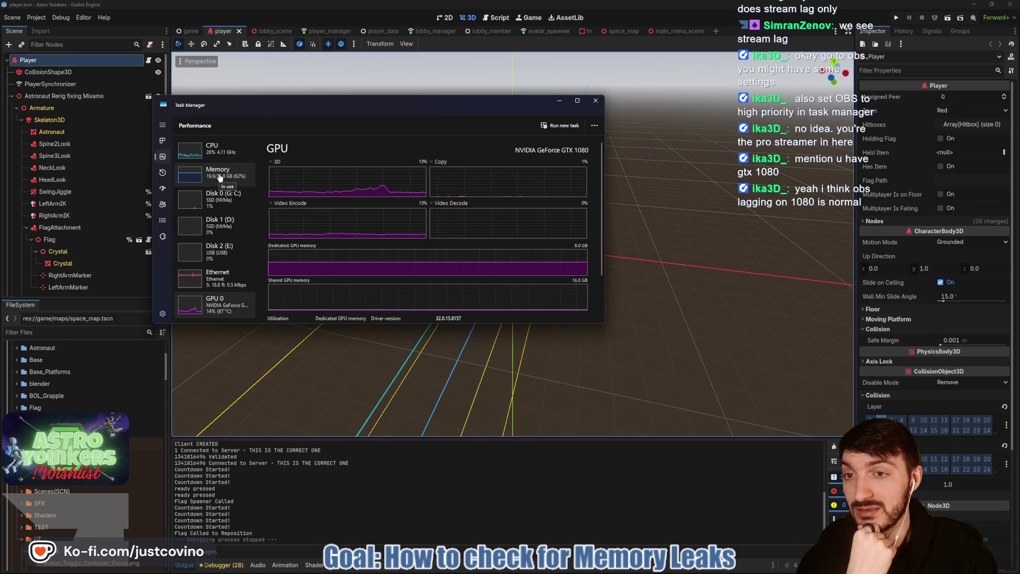
Step: Check the GTX 1080's GPU 0 performance graphs, then switch to the Grok chat
{"action": "mouse_move", "coordinate": [583, 570]}
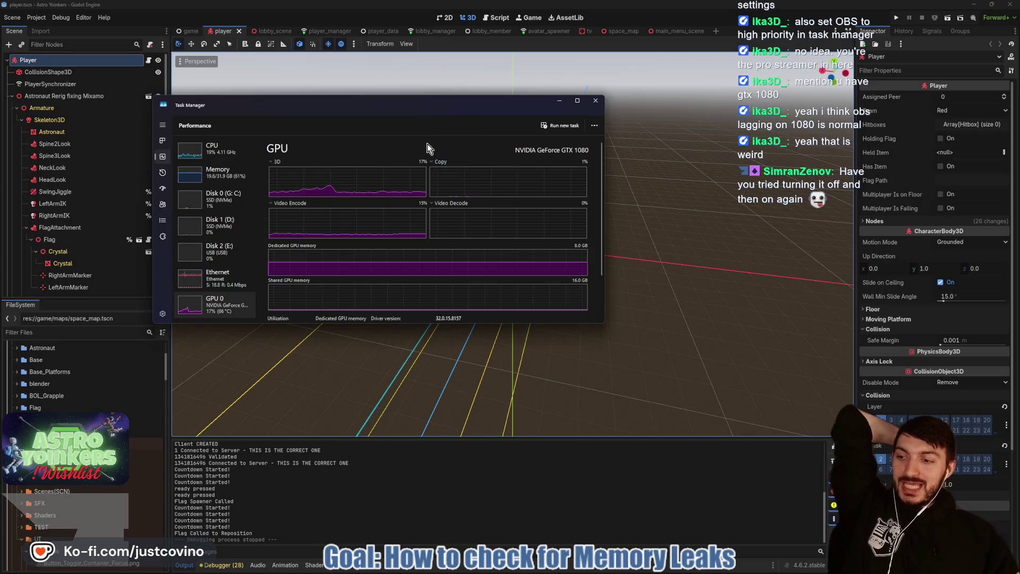
{"action": "key", "text": "alt+Tab"}
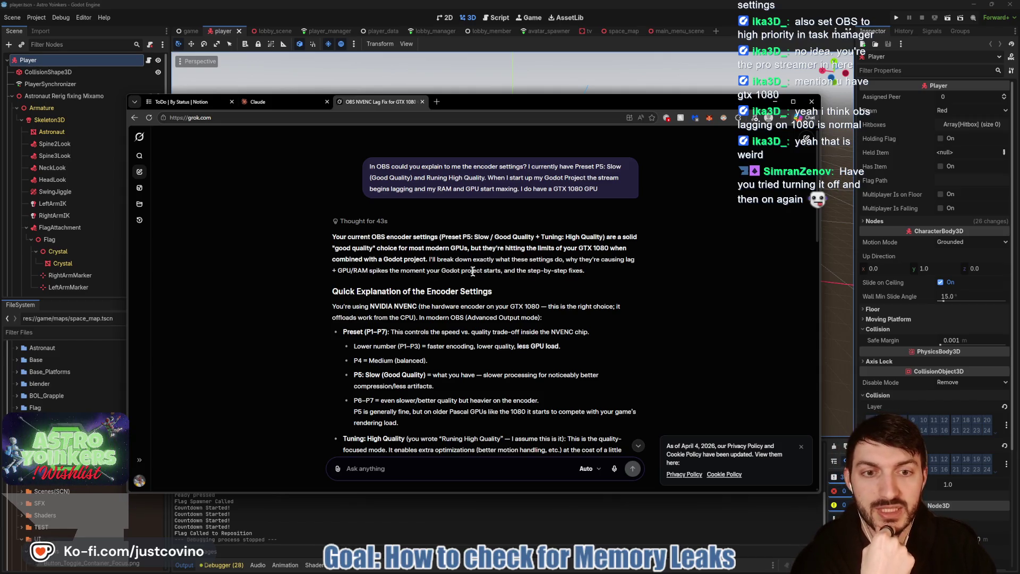
Step: Read Grok's NVENC preset answer, dismissing the privacy notice and highlighting the P5 paragraph
{"action": "scroll", "coordinate": [412, 235], "scroll_direction": "down", "scroll_amount": 2}
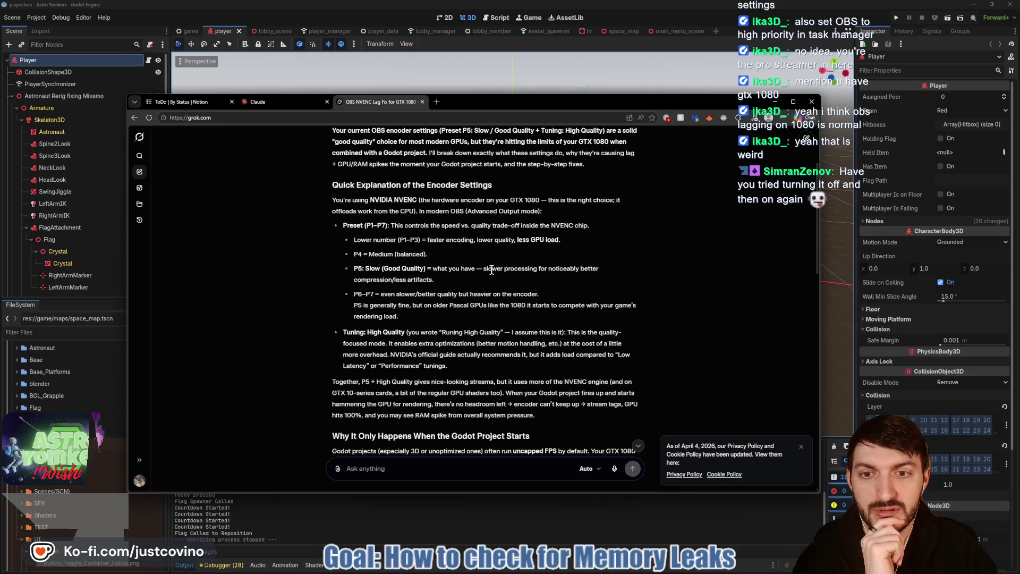
{"action": "scroll", "coordinate": [480, 263], "scroll_direction": "down", "scroll_amount": 1}
{"action": "scroll", "coordinate": [482, 264], "scroll_direction": "up", "scroll_amount": 2, "text": "ctrl"}
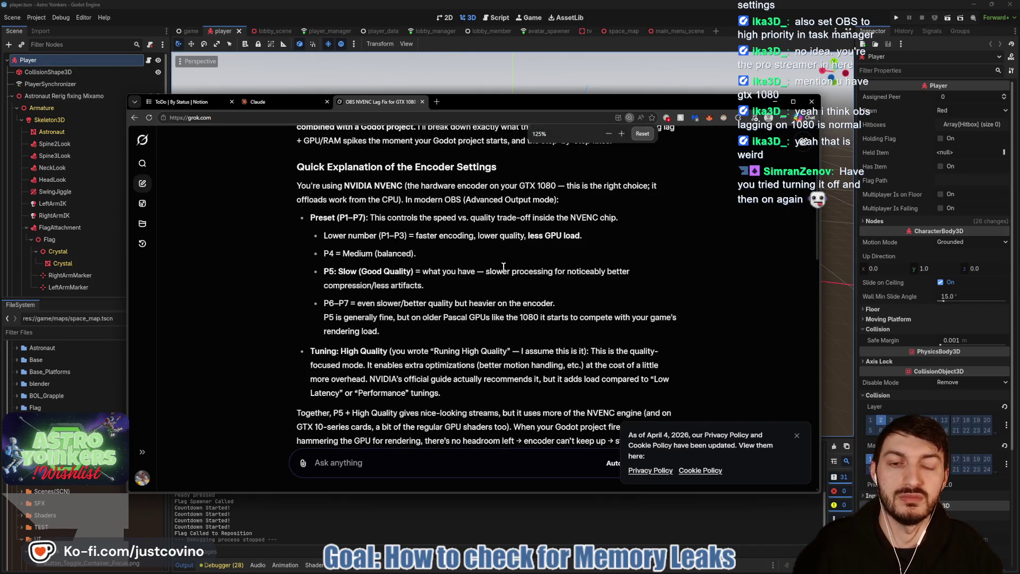
{"action": "left_click", "coordinate": [798, 436]}
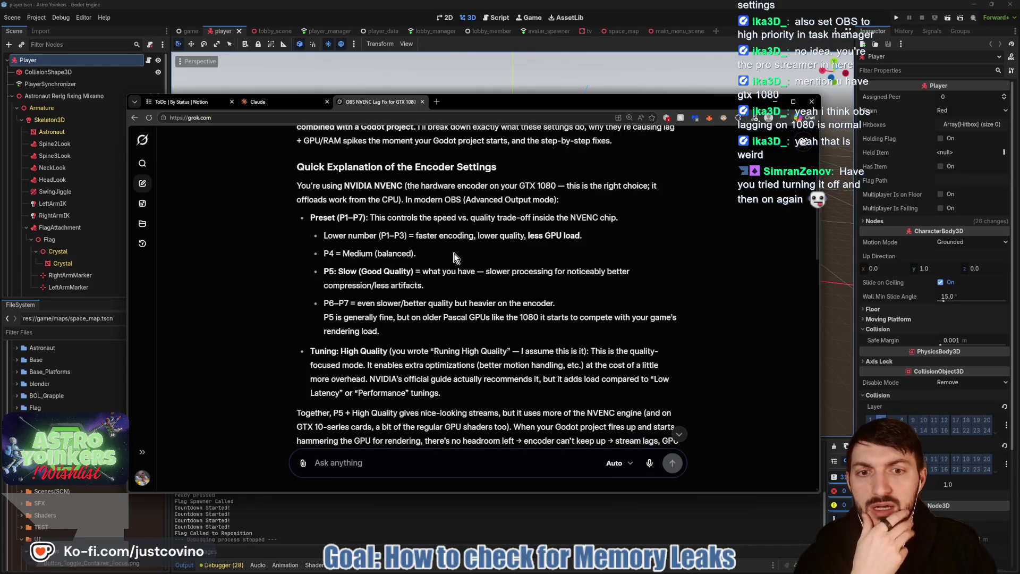
{"action": "scroll", "coordinate": [365, 319], "scroll_direction": "down", "scroll_amount": 1}
{"action": "scroll", "coordinate": [366, 318], "scroll_direction": "down", "scroll_amount": 2}
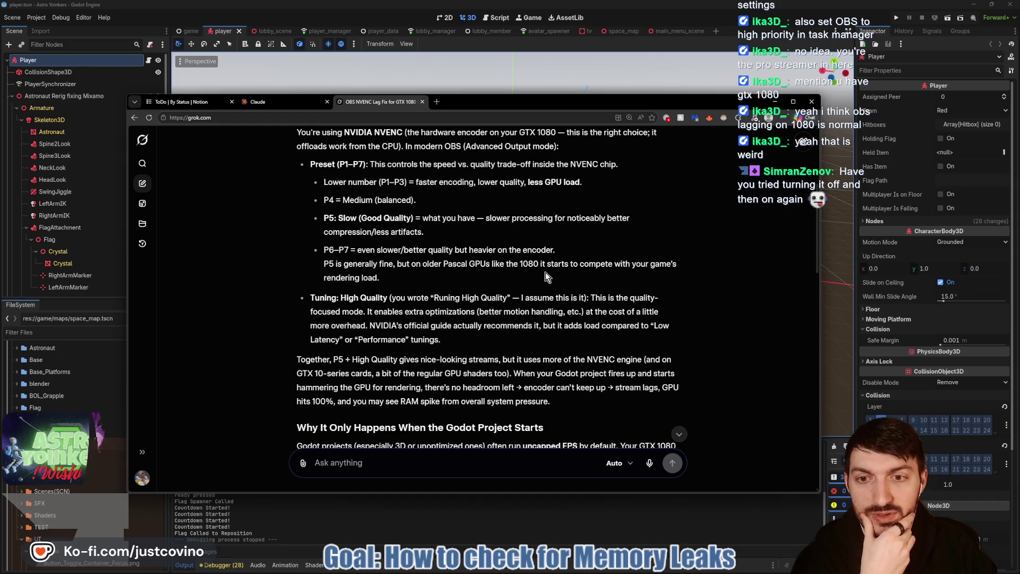
{"action": "triple_click", "coordinate": [395, 280]}
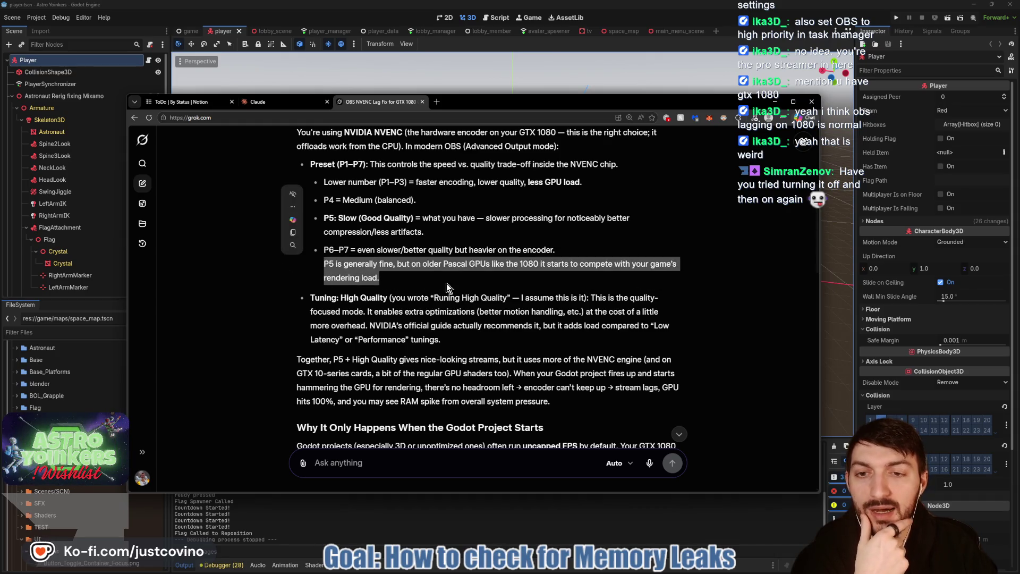
{"action": "scroll", "coordinate": [397, 277], "scroll_direction": "down", "scroll_amount": 1}
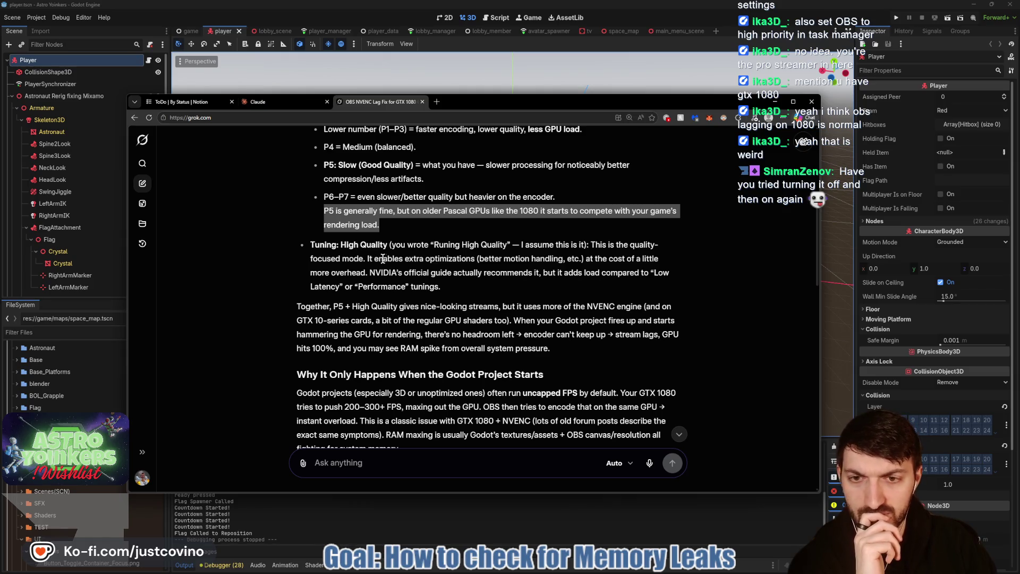
{"action": "scroll", "coordinate": [466, 276], "scroll_direction": "down", "scroll_amount": 1}
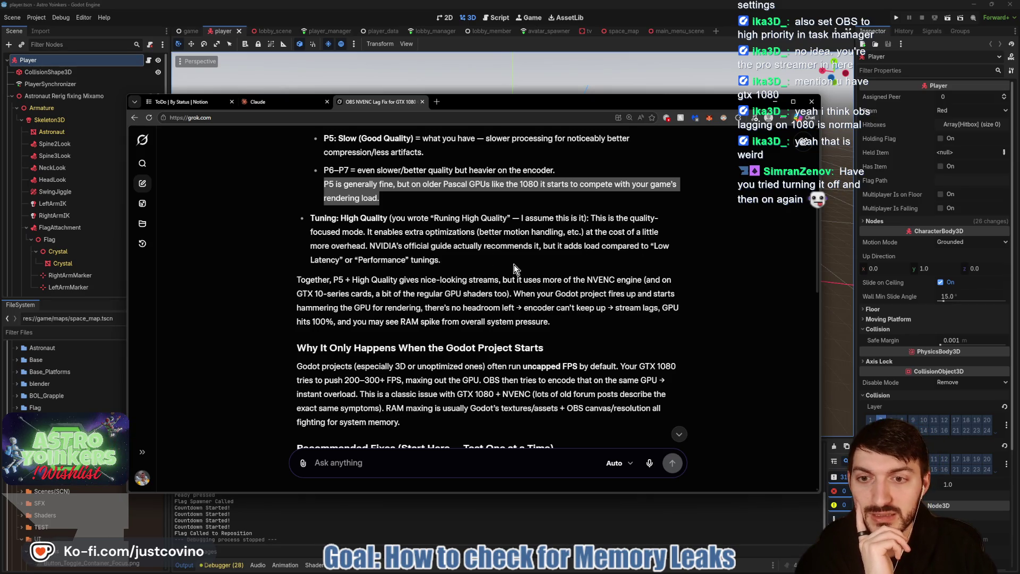
Step: Scroll Grok's answer to Recommended Fixes and highlight the lines about giving the GPU breathing room
{"action": "scroll", "coordinate": [513, 264], "scroll_direction": "down", "scroll_amount": 1}
{"action": "scroll", "coordinate": [513, 264], "scroll_direction": "down", "scroll_amount": 1}
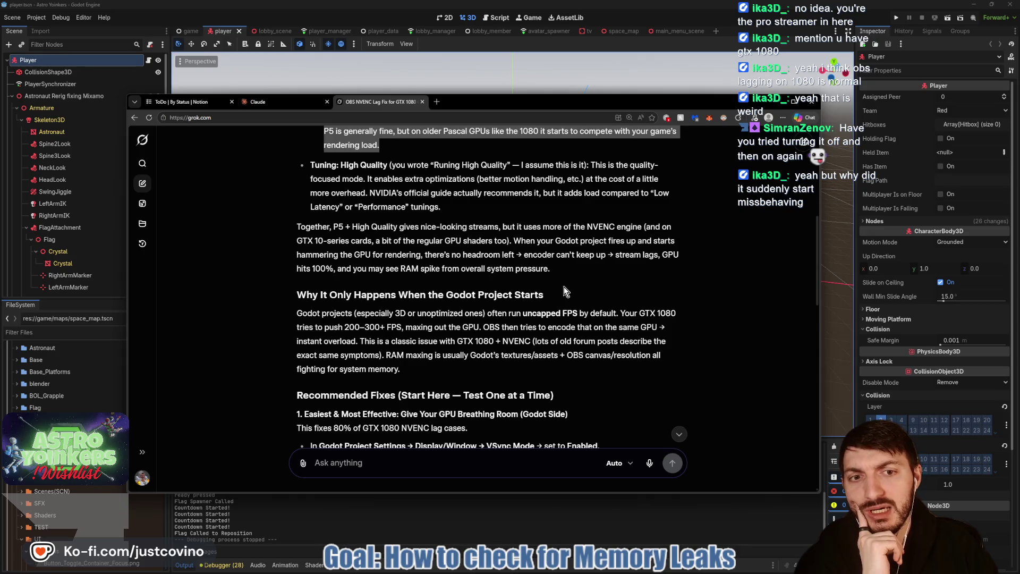
{"action": "scroll", "coordinate": [564, 291], "scroll_direction": "down", "scroll_amount": 2}
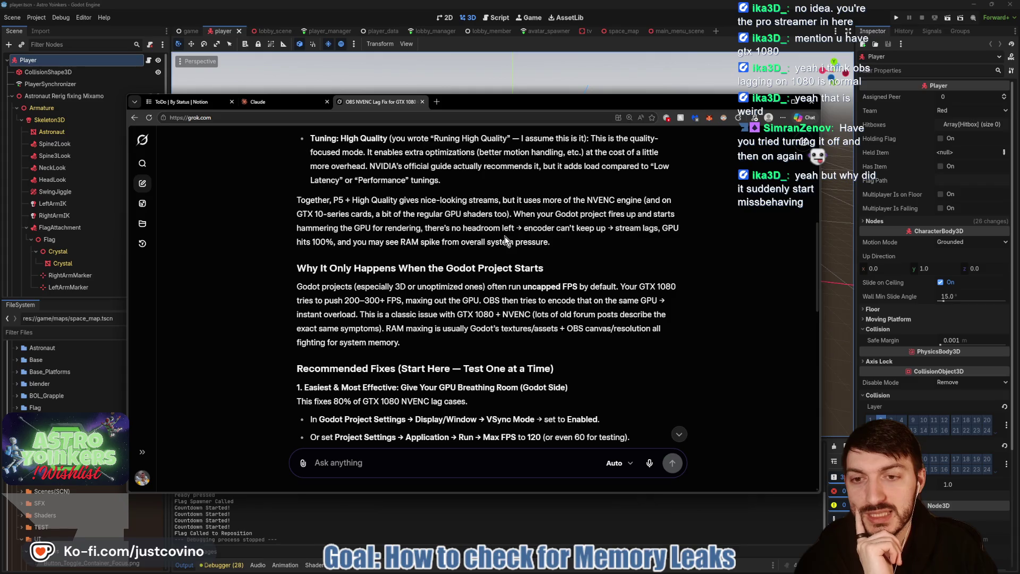
{"action": "scroll", "coordinate": [505, 237], "scroll_direction": "down", "scroll_amount": 1}
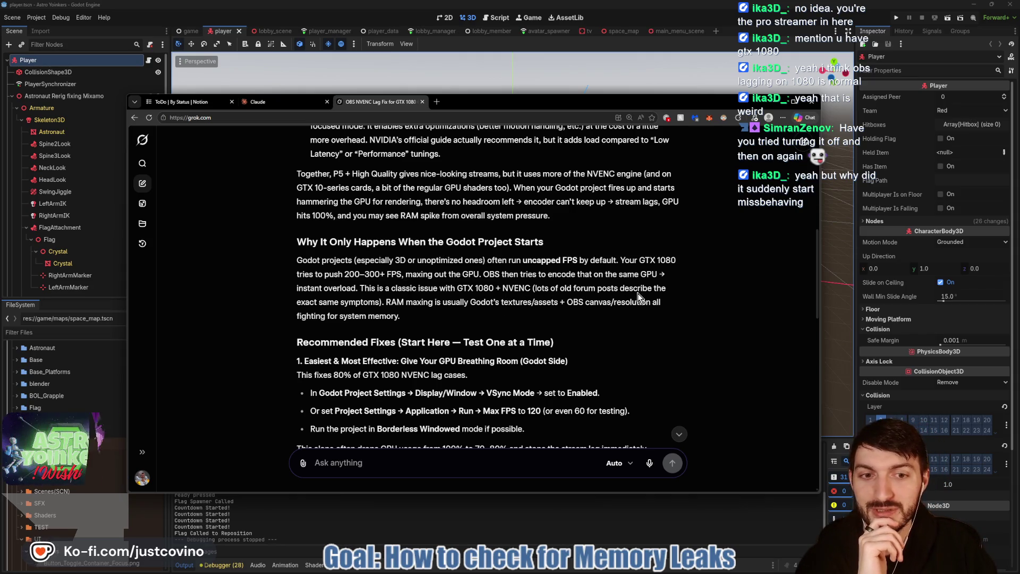
{"action": "scroll", "coordinate": [386, 314], "scroll_direction": "down", "scroll_amount": 2}
{"action": "scroll", "coordinate": [386, 314], "scroll_direction": "down", "scroll_amount": 2}
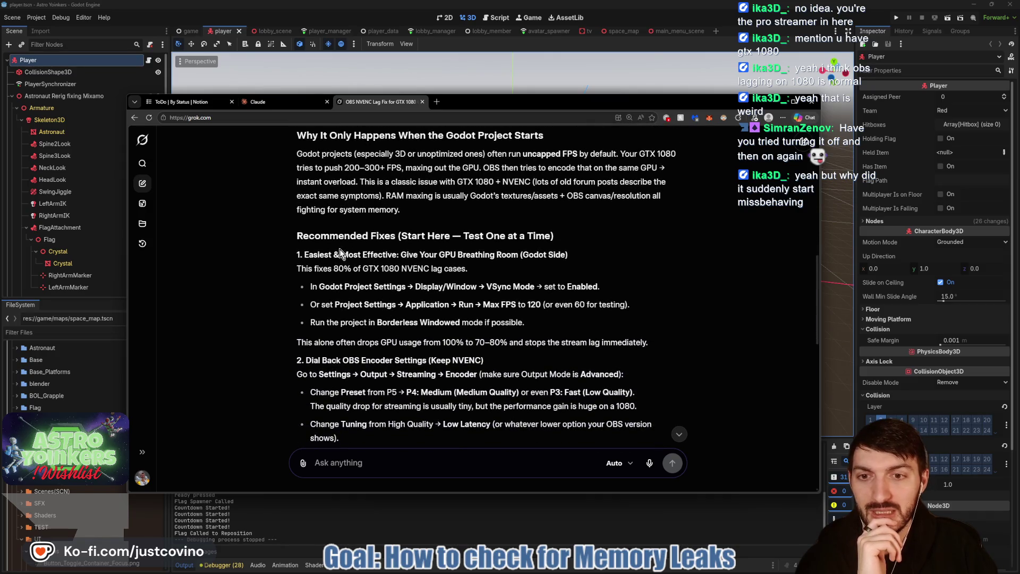
{"action": "left_click_drag", "start_coordinate": [421, 253], "coordinate": [470, 269]}
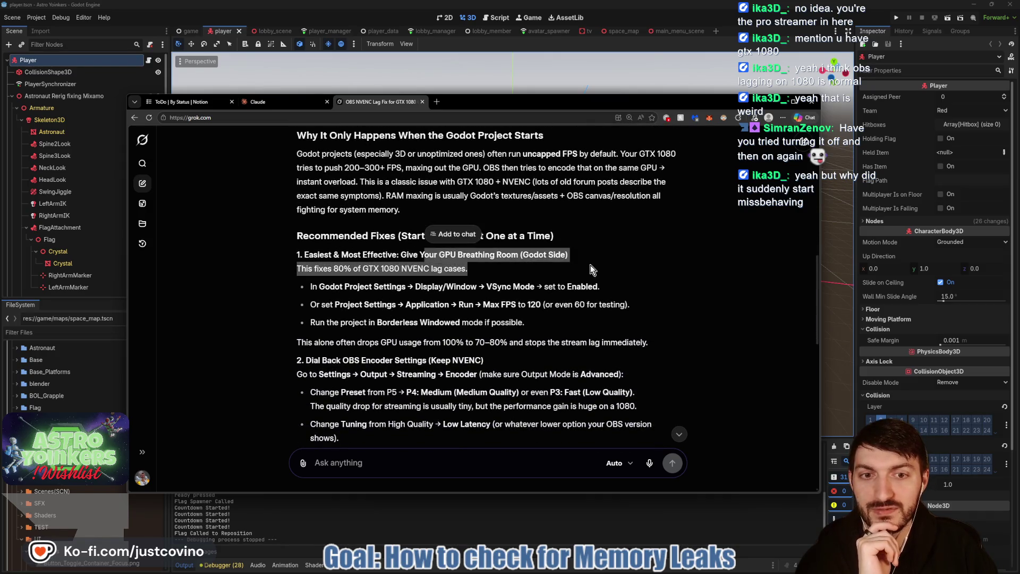
{"action": "left_click", "coordinate": [484, 273]}
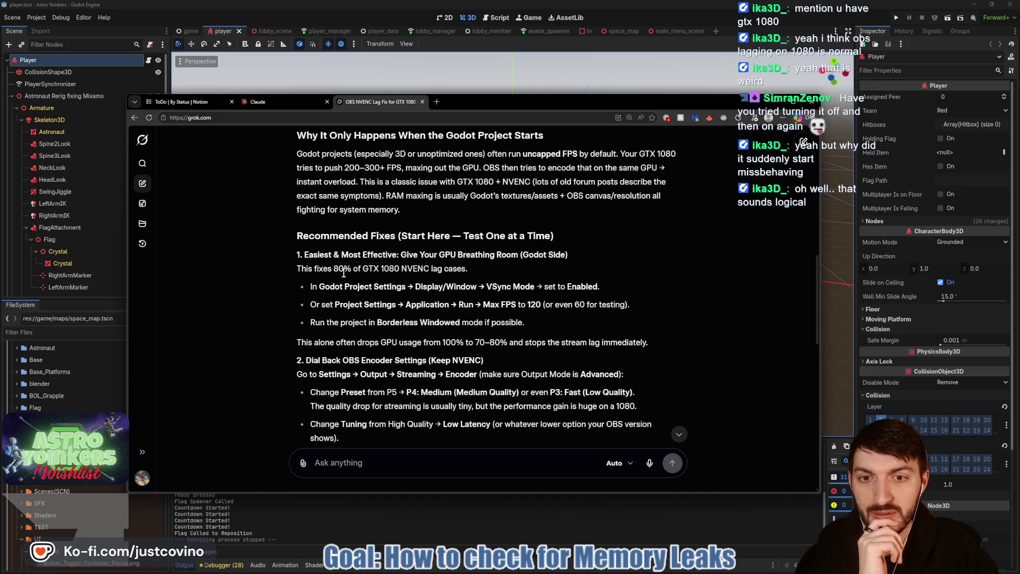
Step: Highlight the enable-VSync and Max FPS 120 suggestions, then return to Godot's Project menu
{"action": "scroll", "coordinate": [354, 284], "scroll_direction": "down", "scroll_amount": 1}
{"action": "left_click_drag", "start_coordinate": [417, 261], "coordinate": [601, 261]}
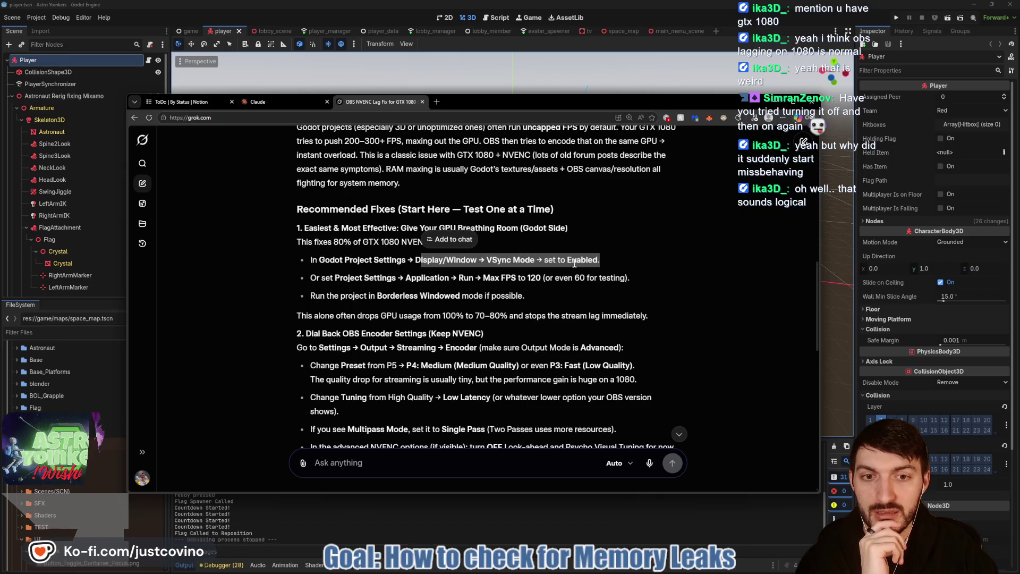
{"action": "left_click_drag", "start_coordinate": [422, 277], "coordinate": [635, 293]}
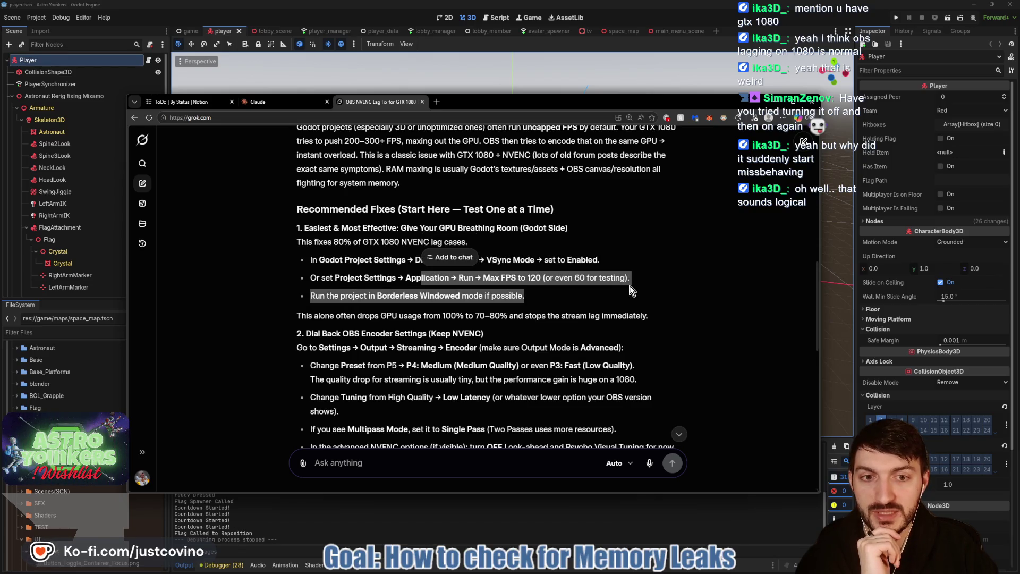
{"action": "left_click", "coordinate": [615, 22]}
{"action": "left_click", "coordinate": [43, 17]}
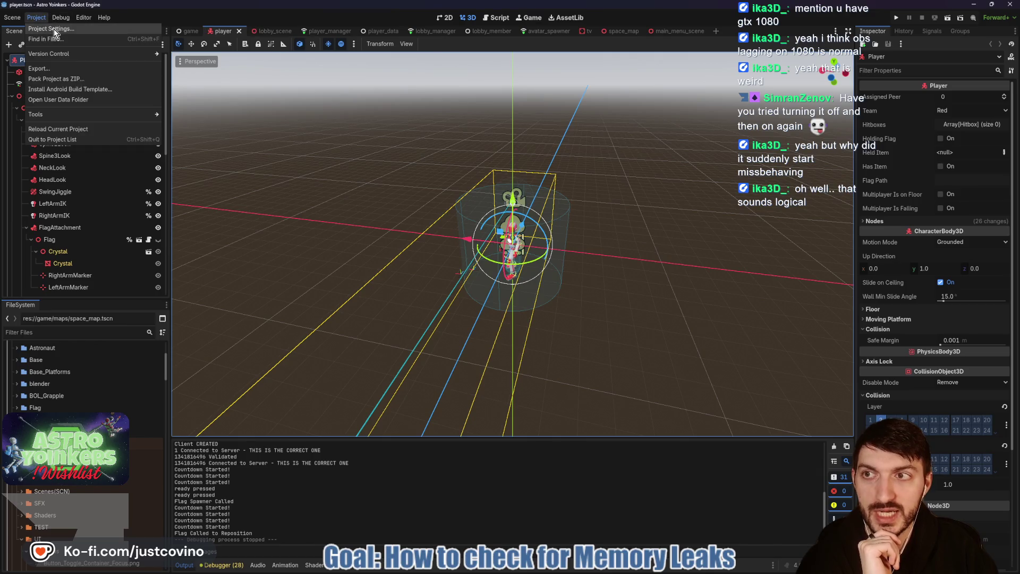
Step: In Project Settings, confirm V-Sync is Enabled and set Max FPS to 120
{"action": "left_click", "coordinate": [53, 29]}
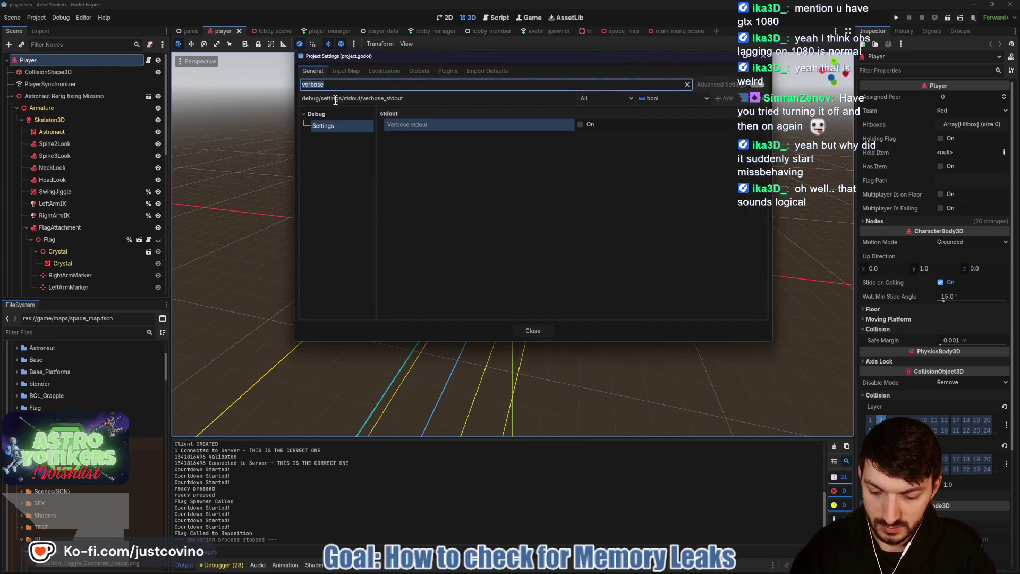
{"action": "type", "text": "v-"}
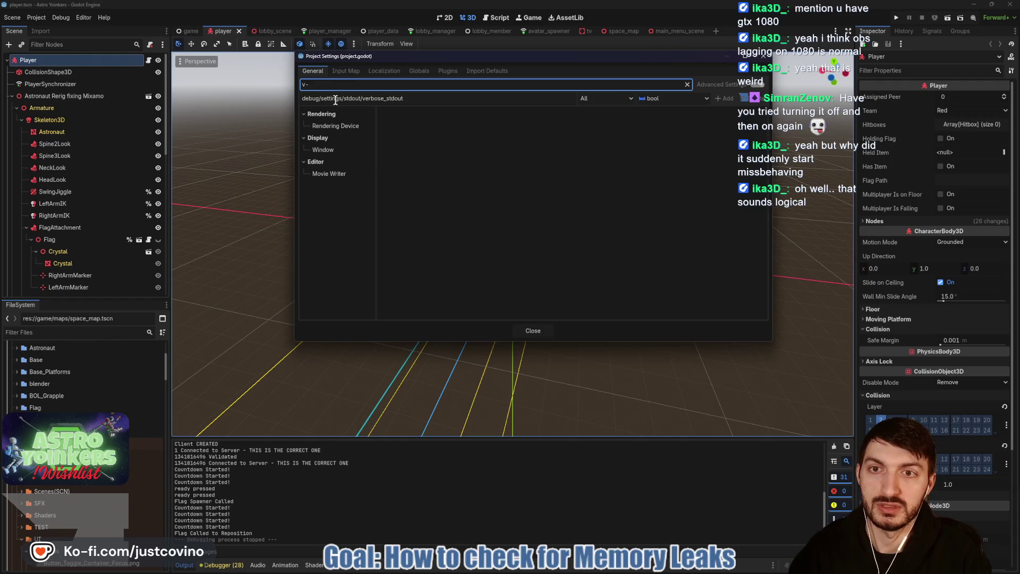
{"action": "left_click", "coordinate": [355, 125]}
{"action": "left_click", "coordinate": [337, 148]}
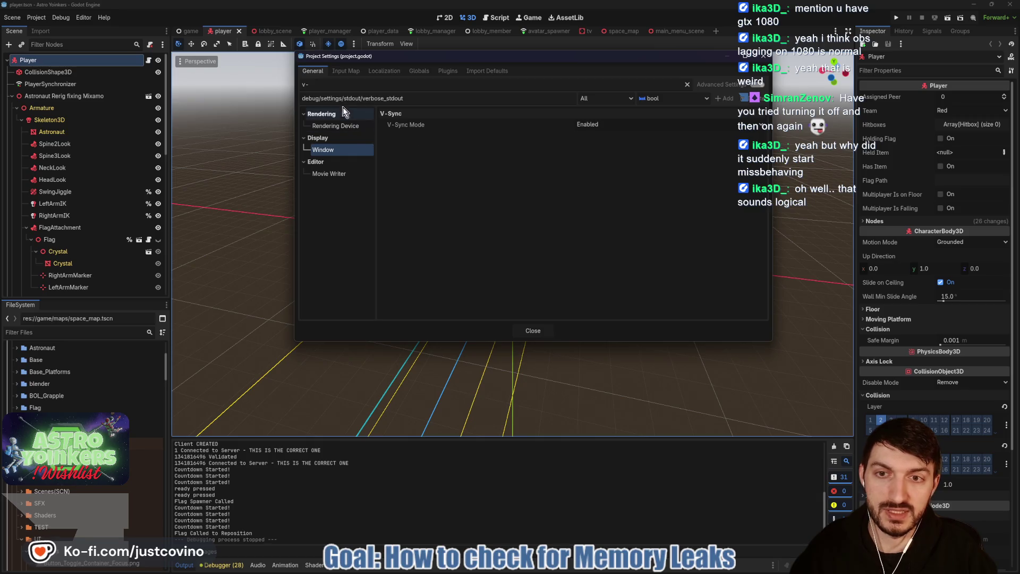
{"action": "left_click_drag", "start_coordinate": [337, 87], "coordinate": [287, 86]}
{"action": "type", "text": "fps"}
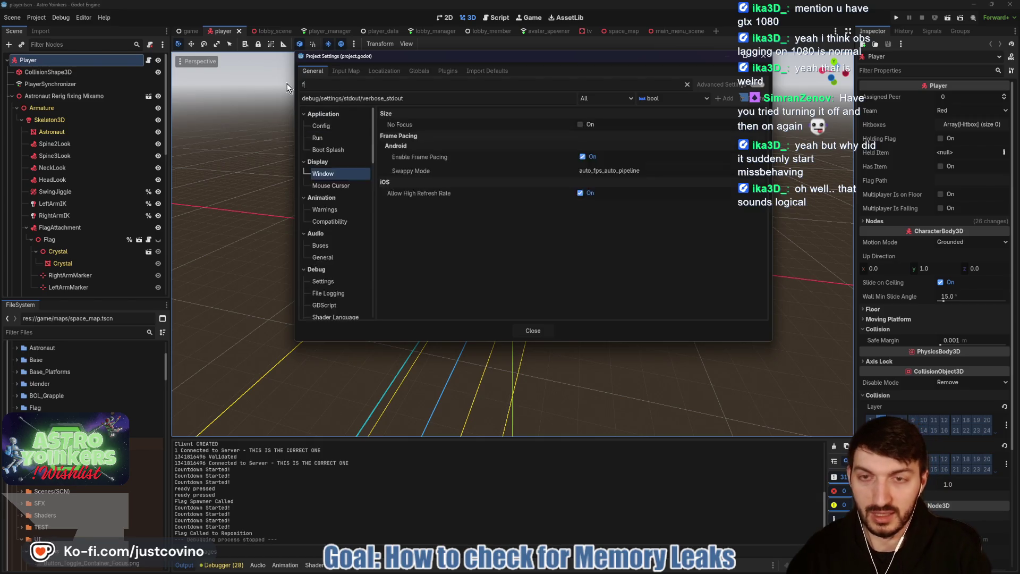
{"action": "left_click", "coordinate": [334, 151]}
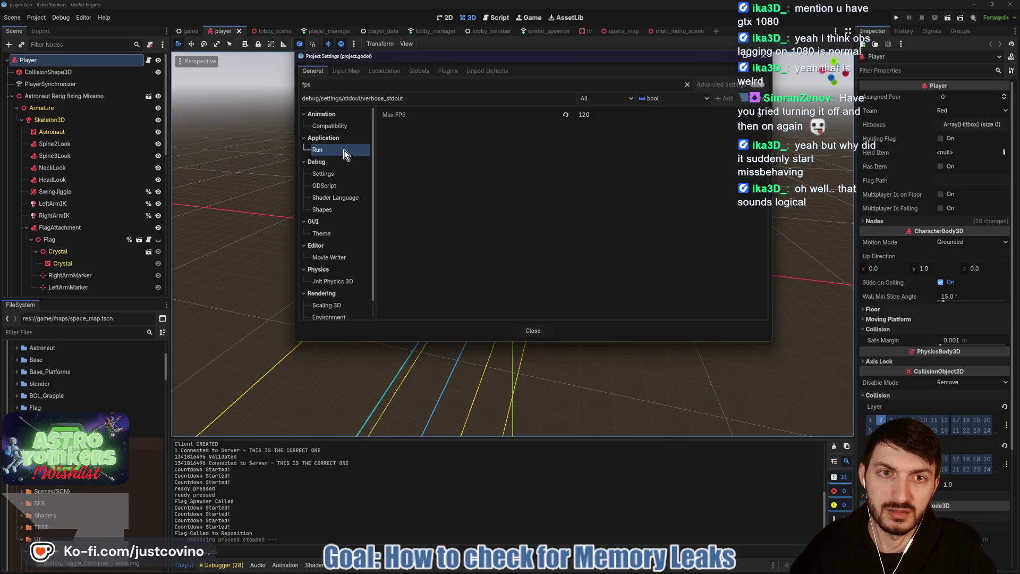
Step: Bring the Grok troubleshooting answer back to the front and scroll through its fixes
{"action": "mouse_move", "coordinate": [433, 571]}
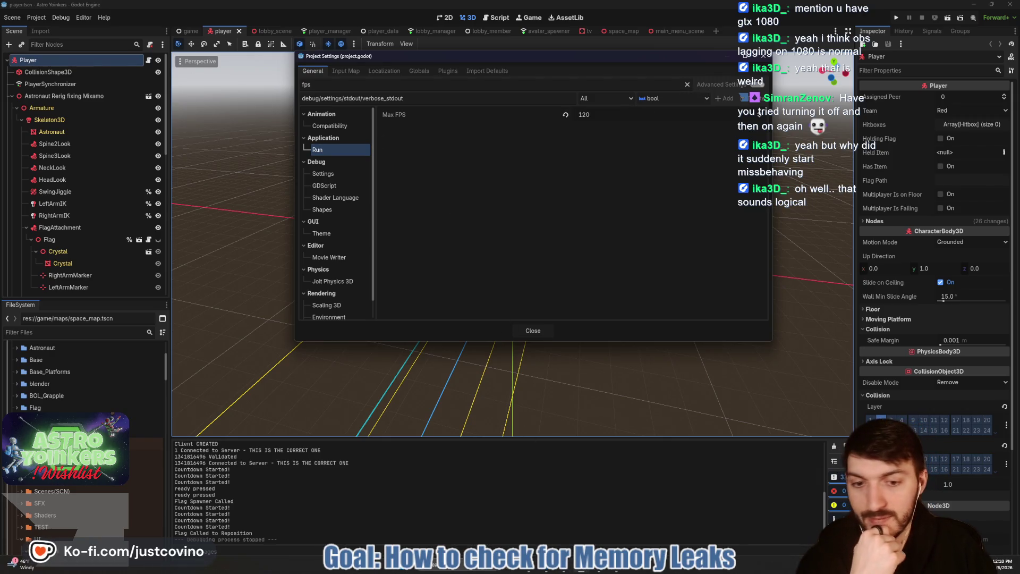
{"action": "left_click", "coordinate": [557, 569]}
{"action": "scroll", "coordinate": [485, 263], "scroll_direction": "down", "scroll_amount": 2}
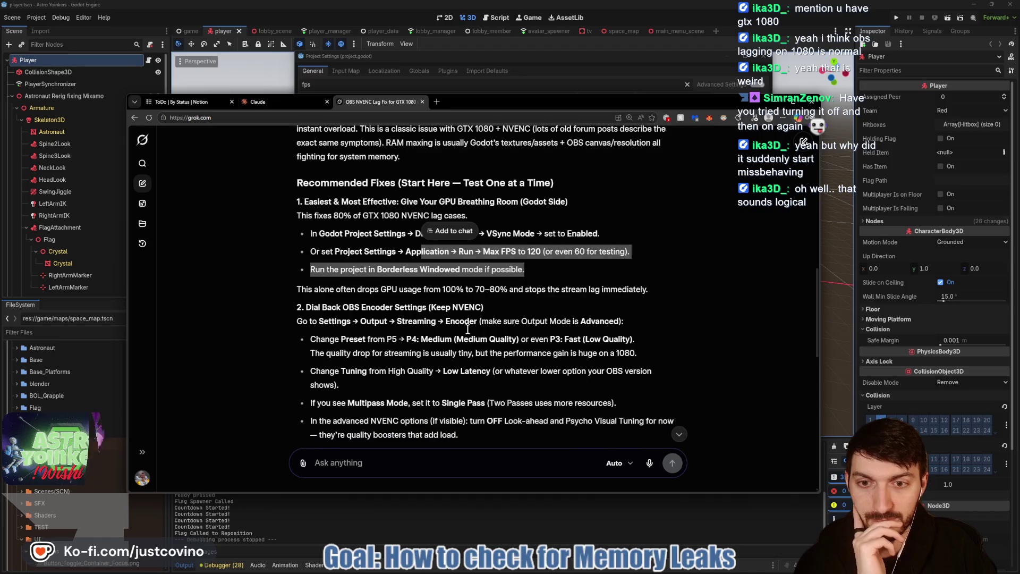
Step: Highlight Grok's line about GPU usage dropping, scroll the fixes, then launch the game with F5
{"action": "left_click", "coordinate": [469, 265]}
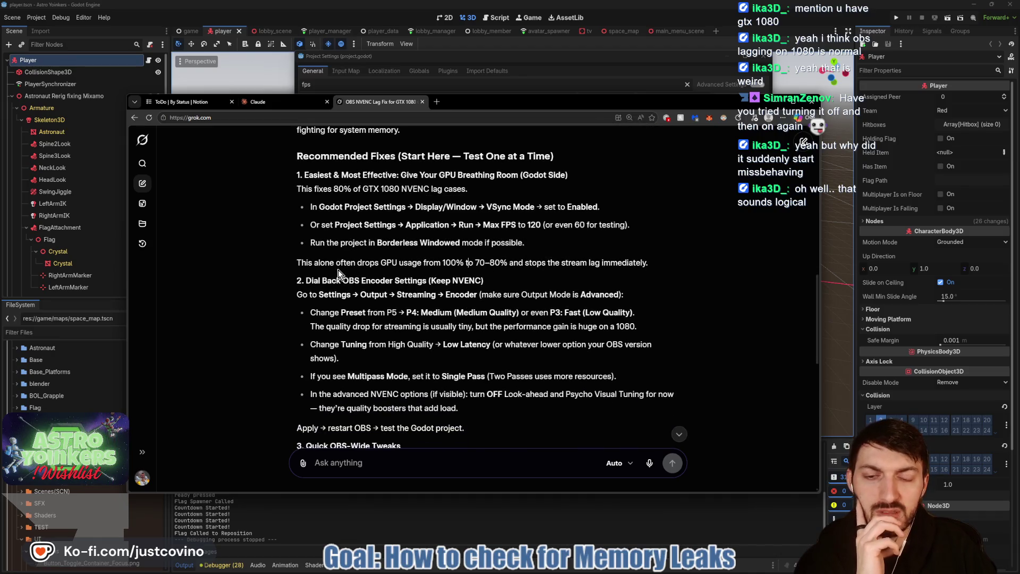
{"action": "mouse_move", "coordinate": [656, 265]}
{"action": "left_mouse_down"}
{"action": "mouse_move", "coordinate": [300, 262]}
{"action": "mouse_move", "coordinate": [305, 204]}
{"action": "mouse_move", "coordinate": [452, 274]}
{"action": "left_mouse_up"}
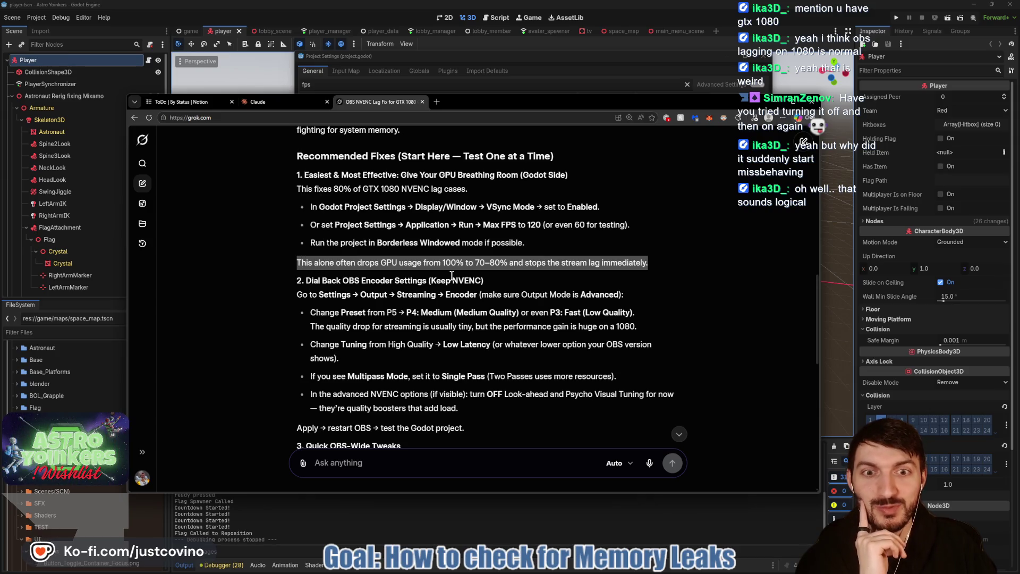
{"action": "scroll", "coordinate": [460, 278], "scroll_direction": "down", "scroll_amount": 2}
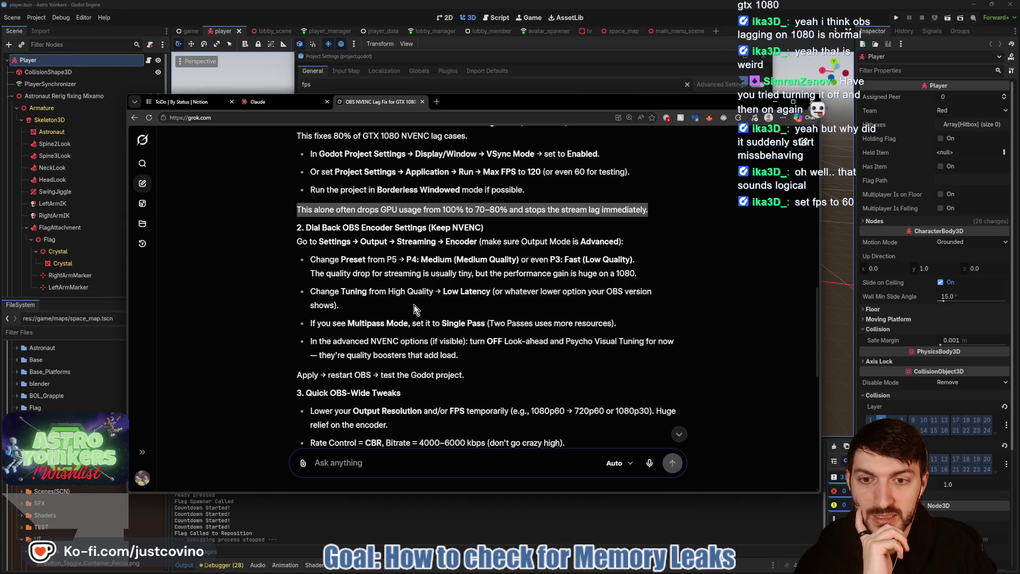
{"action": "scroll", "coordinate": [413, 310], "scroll_direction": "down", "scroll_amount": 1}
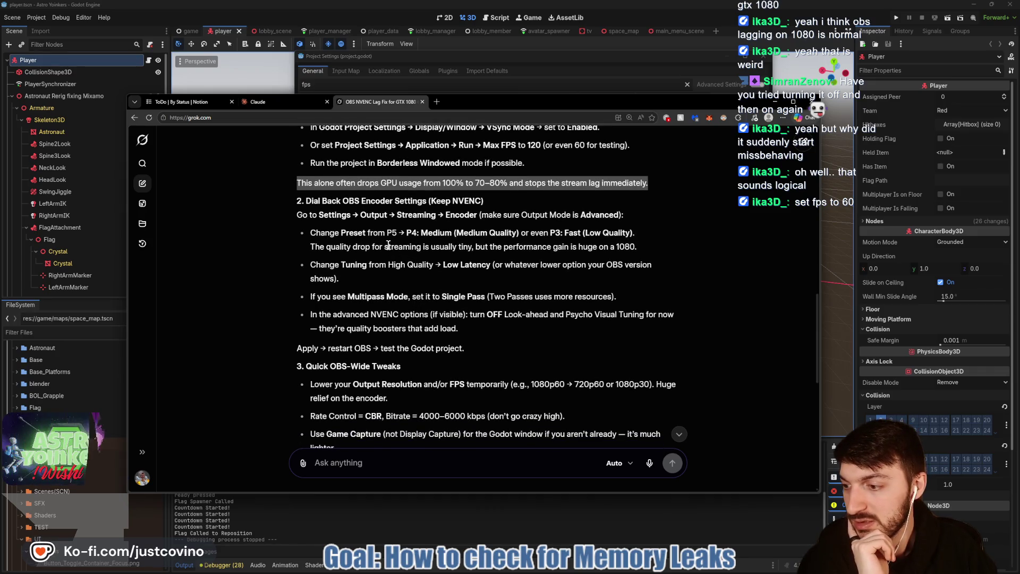
{"action": "key", "text": "F5"}
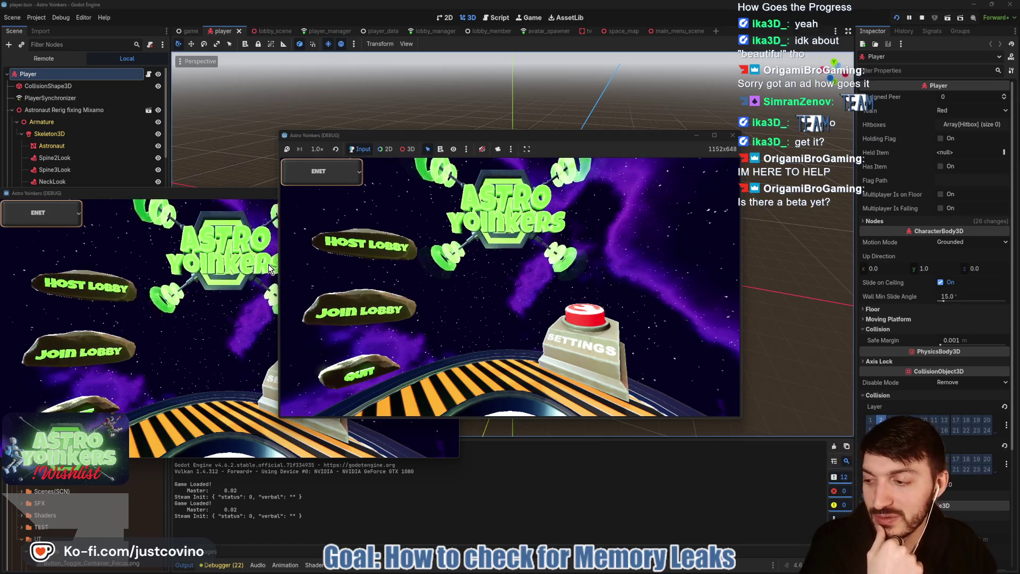
Step: Arrange the two Astro Yoinkers debug windows side by side and host a lobby in the left one
{"action": "mouse_move", "coordinate": [203, 193]}
{"action": "left_mouse_down"}
{"action": "mouse_move", "coordinate": [675, 181]}
{"action": "mouse_move", "coordinate": [675, 171]}
{"action": "left_mouse_up"}
{"action": "left_click_drag", "start_coordinate": [626, 134], "coordinate": [380, 149]}
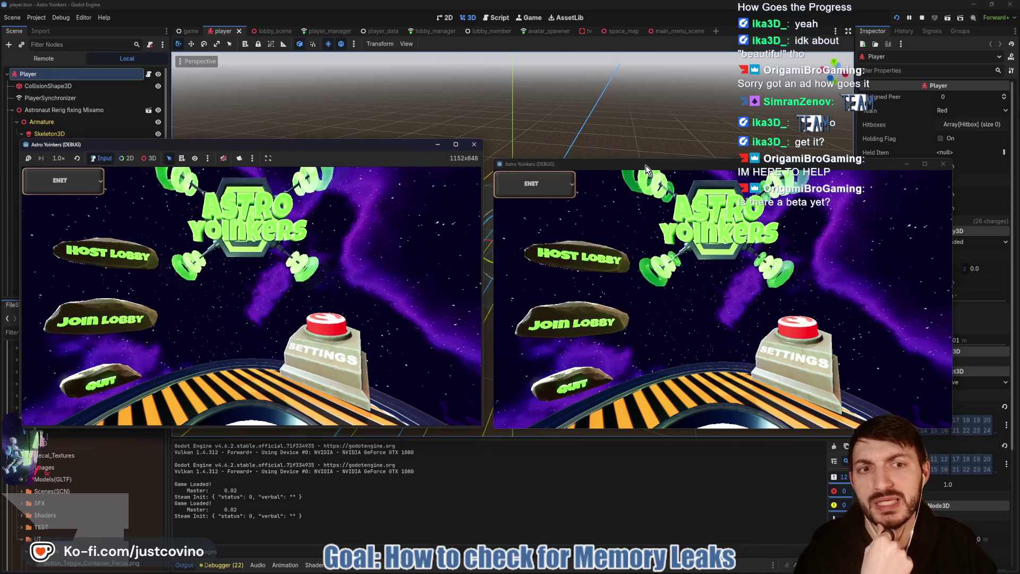
{"action": "left_click", "coordinate": [105, 267]}
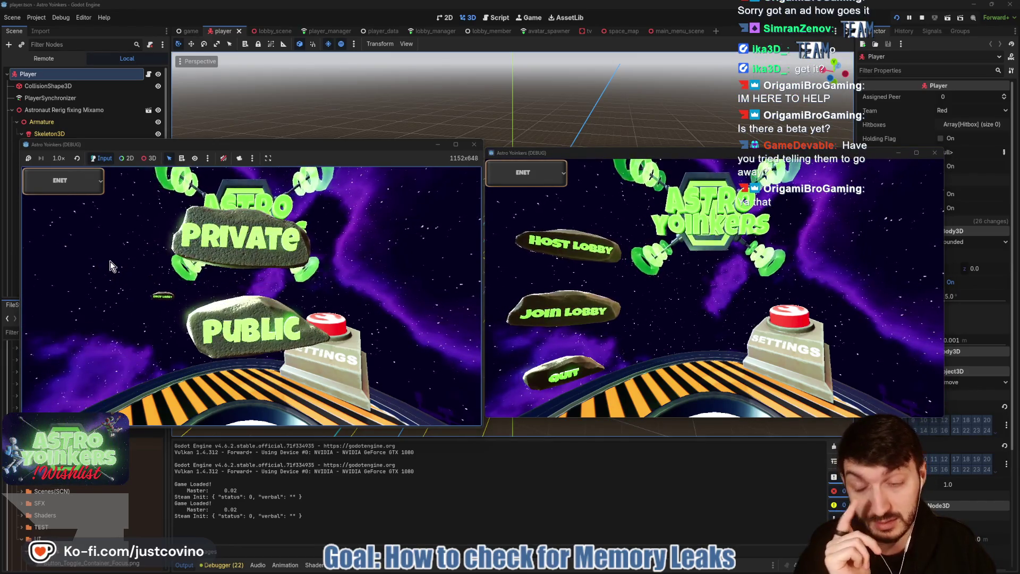
{"action": "left_click", "coordinate": [188, 258]}
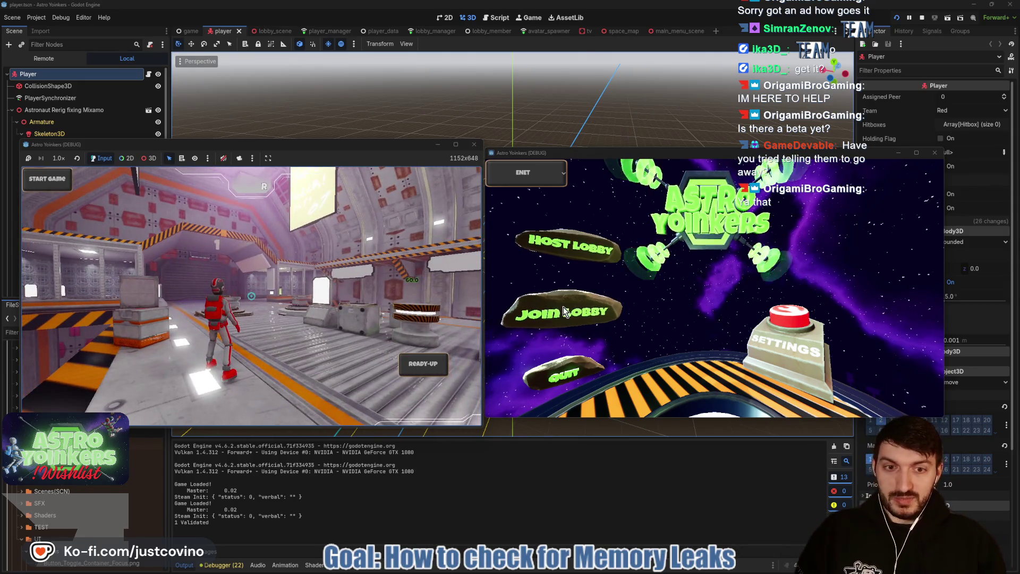
Step: Join the hosted lobby from the right debug window, adding the blue astronaut beside the red host
{"action": "left_click", "coordinate": [578, 320]}
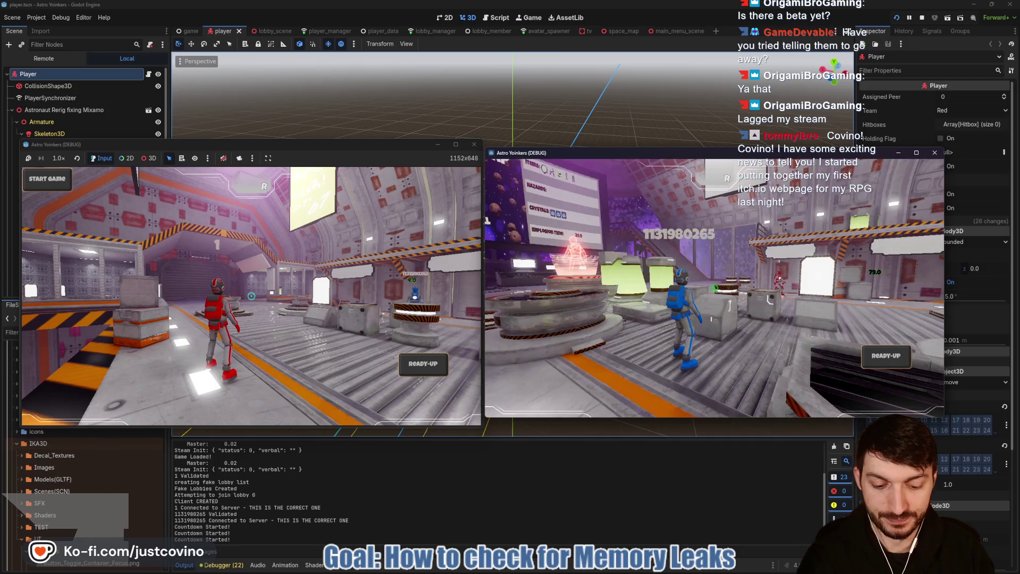
Step: Check the GTX 1080's GPU load in Task Manager, then stop both running game instances
{"action": "mouse_move", "coordinate": [629, 571]}
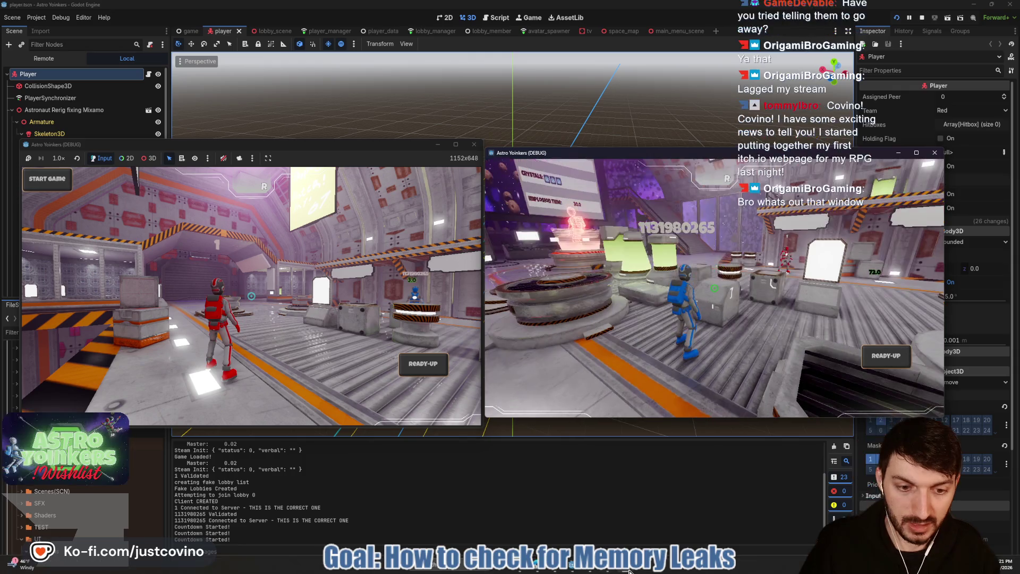
{"action": "left_click", "coordinate": [633, 571]}
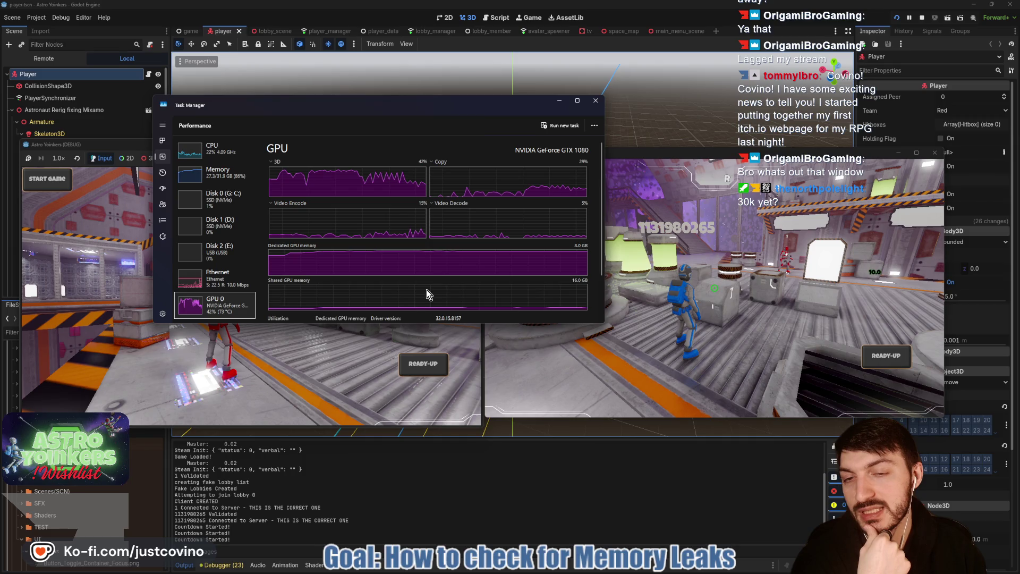
{"action": "left_click", "coordinate": [596, 101]}
{"action": "left_click", "coordinate": [922, 18]}
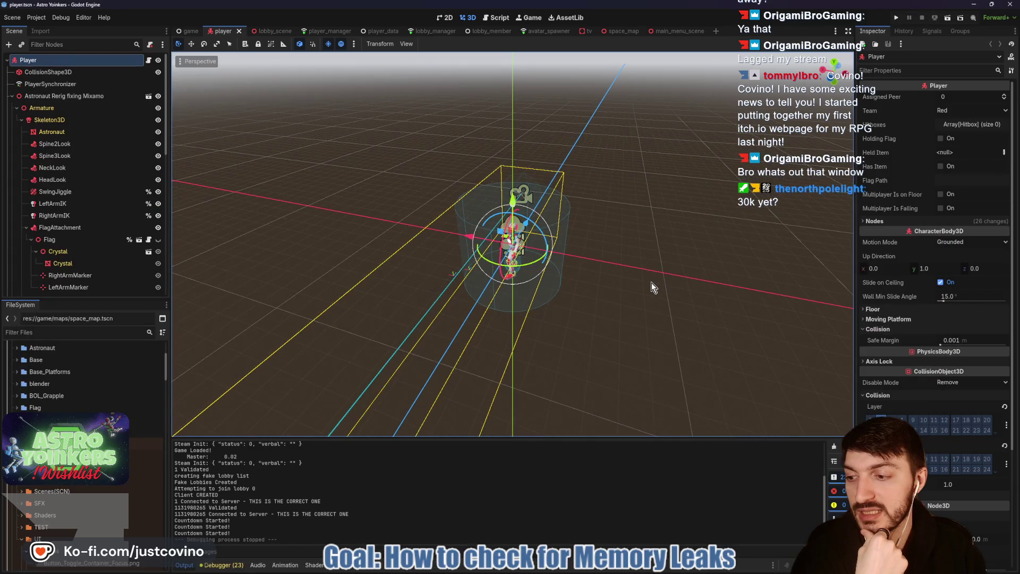
Step: Orbit around the player model to a lower angle, then switch to the lobby_scene
{"action": "left_click_drag", "start_coordinate": [653, 288], "coordinate": [607, 290]}
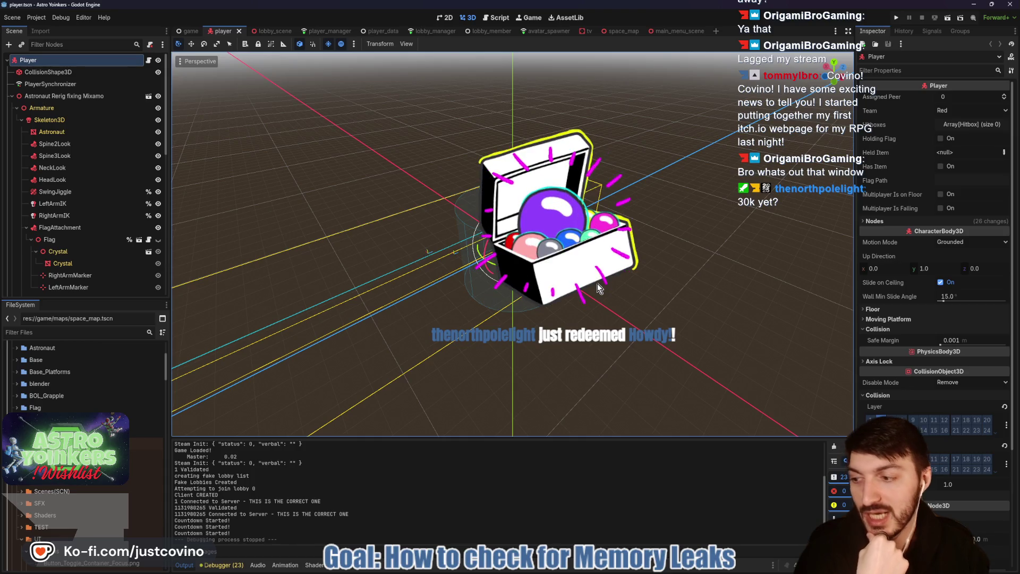
{"action": "mouse_move", "coordinate": [498, 319]}
{"action": "left_mouse_down"}
{"action": "mouse_move", "coordinate": [562, 304]}
{"action": "mouse_move", "coordinate": [428, 227]}
{"action": "left_mouse_up"}
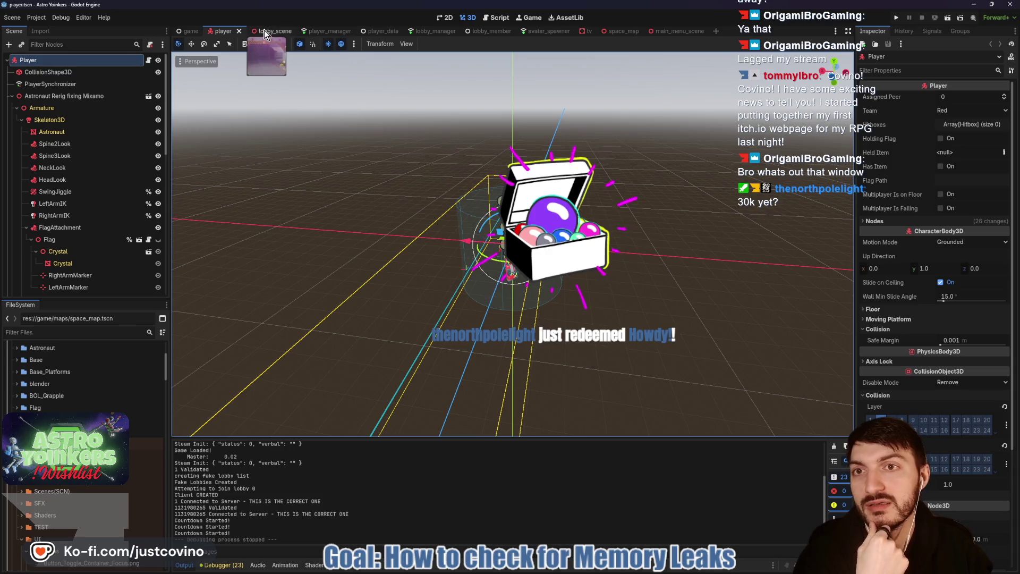
{"action": "left_click", "coordinate": [265, 31]}
Step: Fly the freelook camera through the asteroid field and into the lobby corridors
{"action": "scroll", "coordinate": [512, 244], "scroll_direction": "up", "scroll_amount": 5}
{"action": "key", "text": "s"}
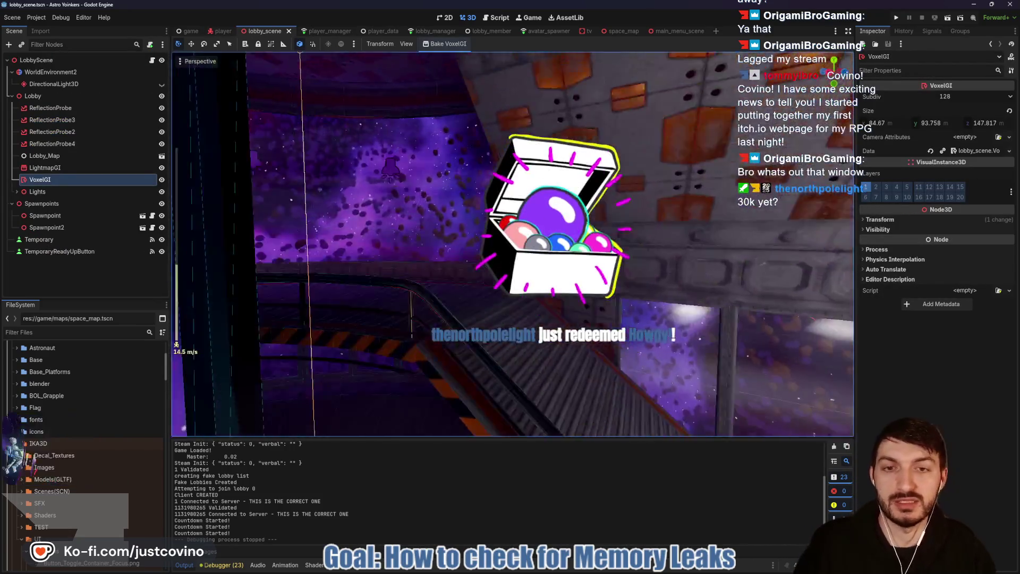
{"action": "key", "text": "w"}
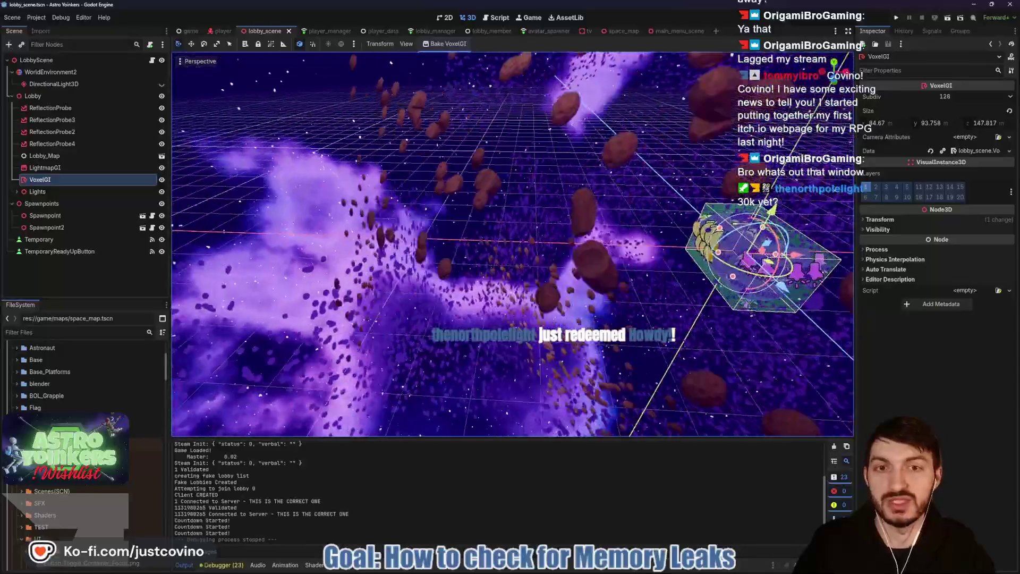
{"action": "key", "text": "s"}
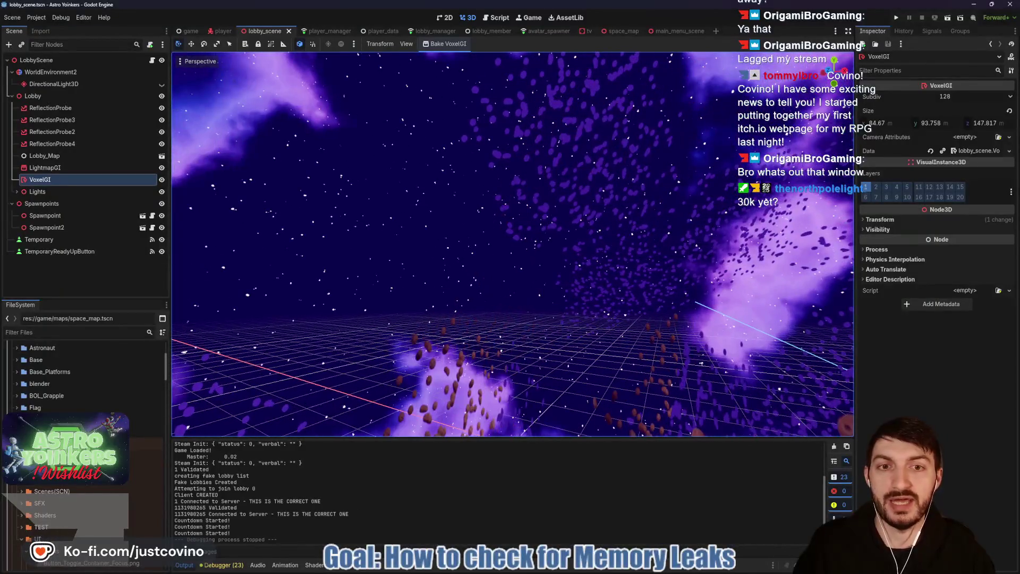
{"action": "key", "text": "w"}
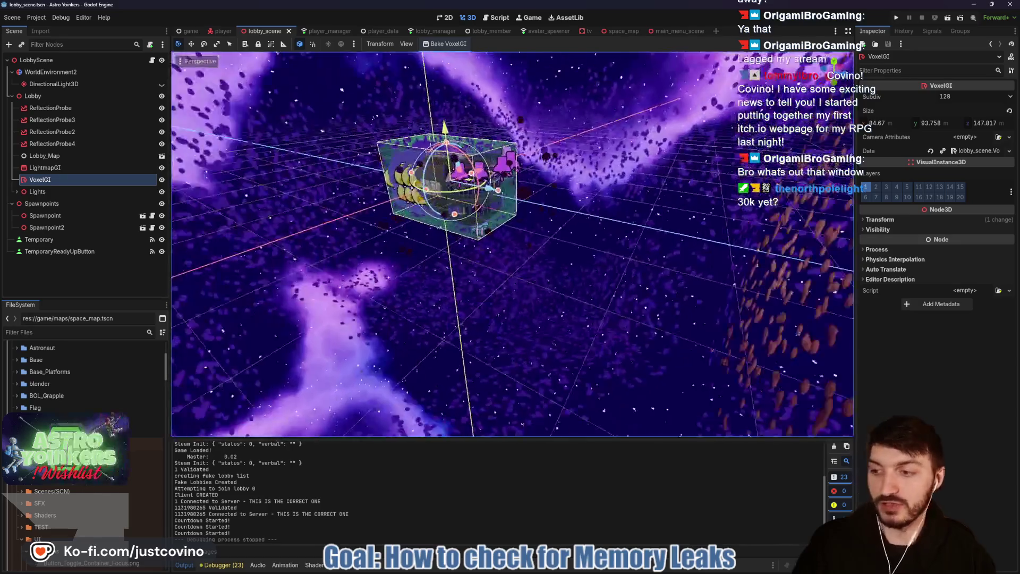
{"action": "key", "text": "w"}
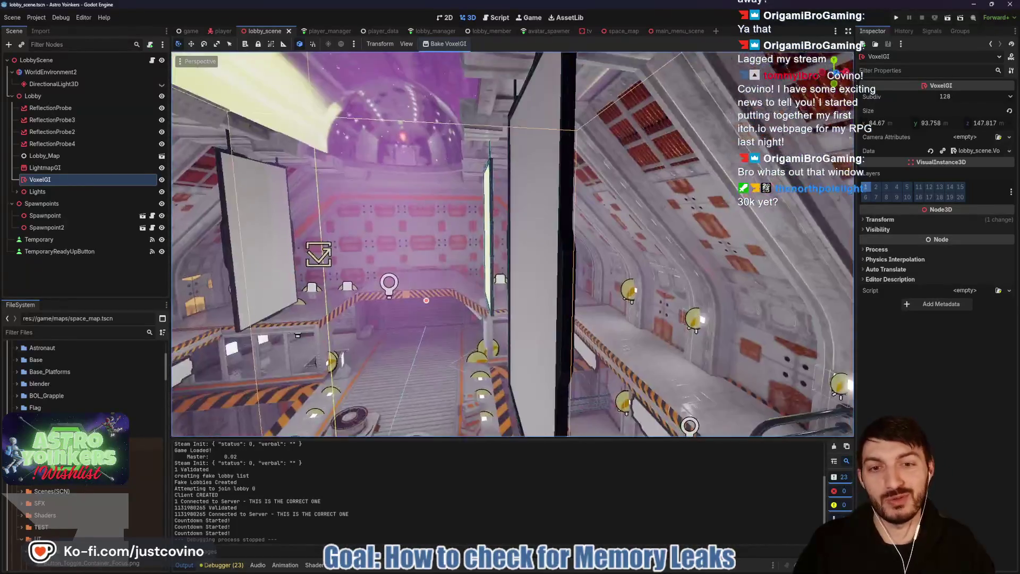
{"action": "scroll", "coordinate": [512, 245], "scroll_direction": "down", "scroll_amount": 5}
{"action": "key", "text": "s"}
{"action": "scroll", "coordinate": [553, 215], "scroll_direction": "down", "scroll_amount": 5}
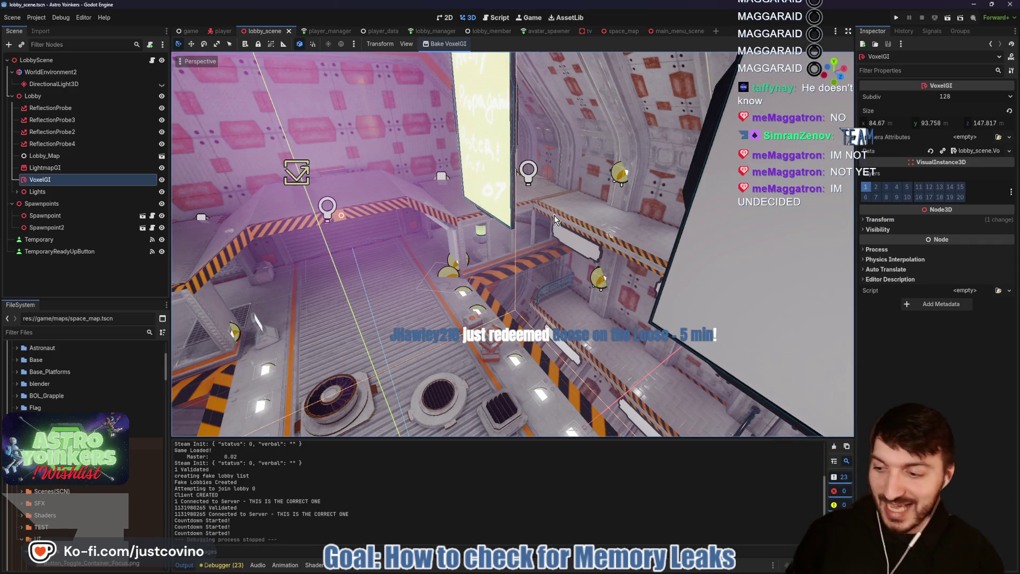
{"action": "key", "text": "super"}
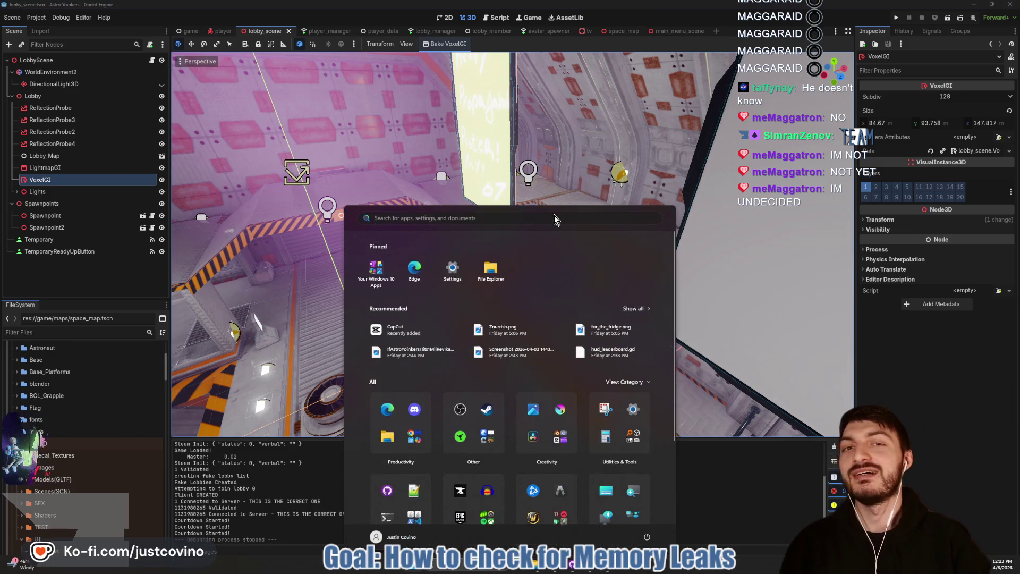
Step: Launch GooseDesktop from a 'goose' Start menu search, then bring up the Steam library
{"action": "type", "text": "goose"}
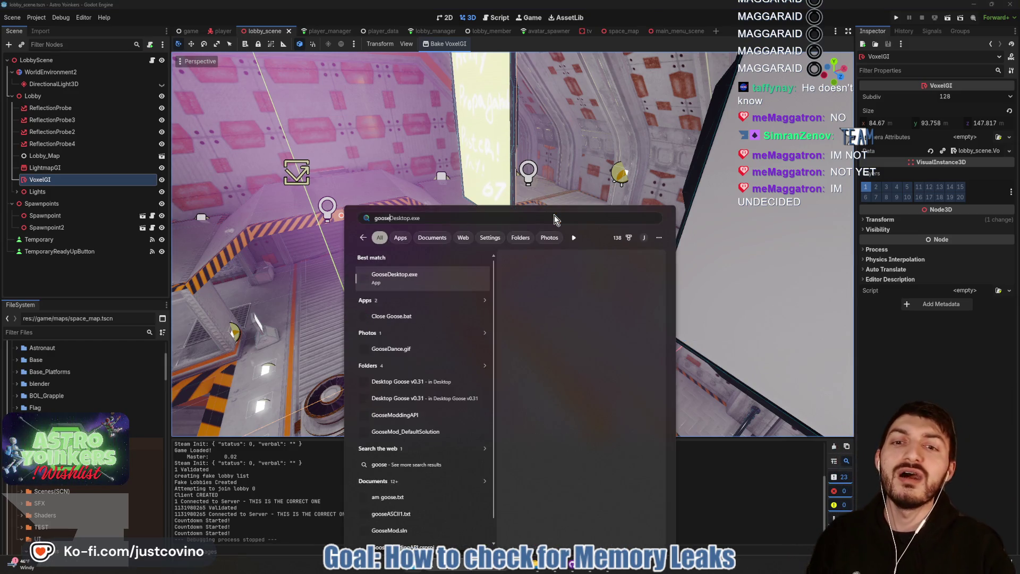
{"action": "key", "text": "Return"}
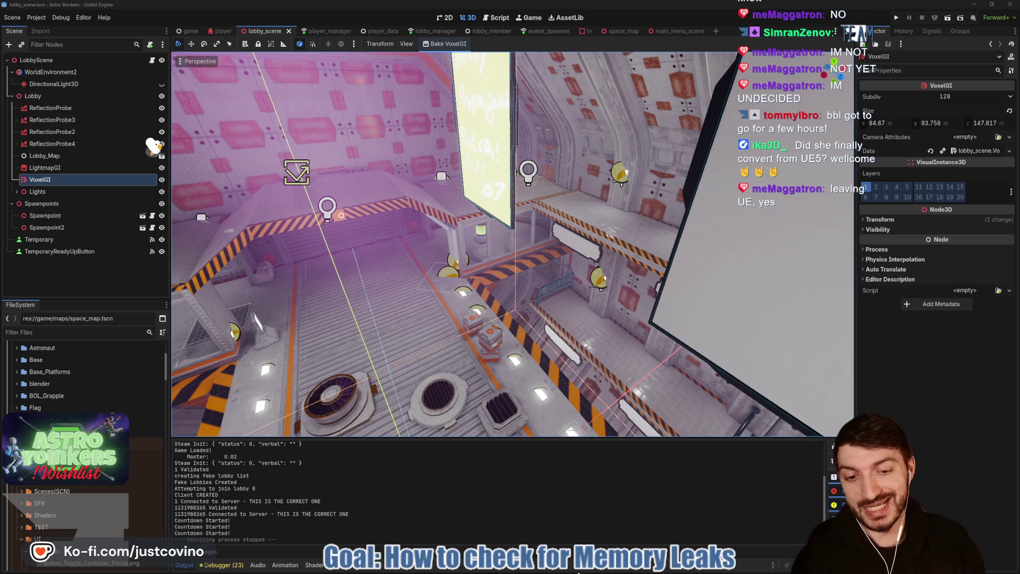
{"action": "key", "text": "super"}
{"action": "left_click", "coordinate": [471, 314]}
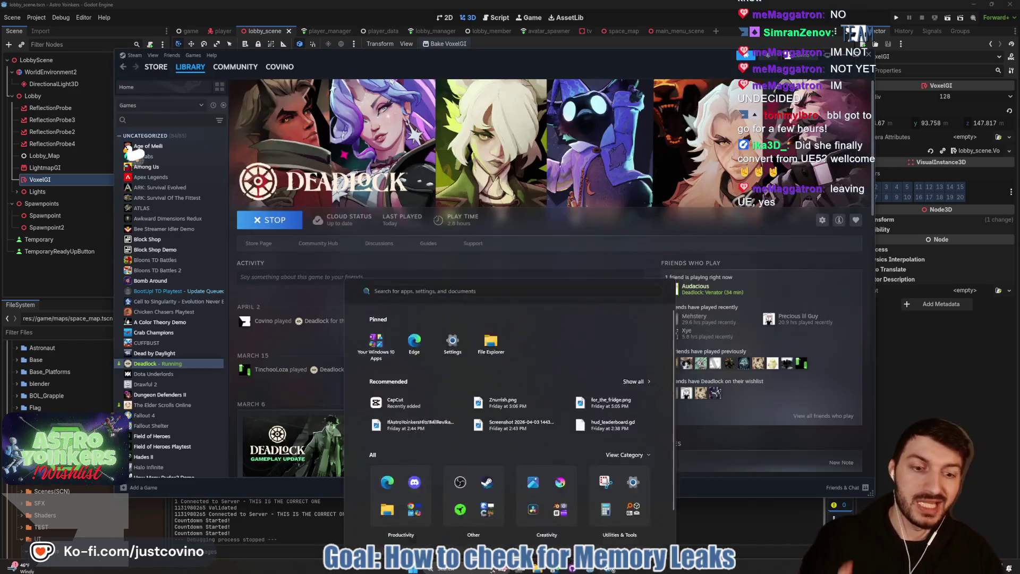
Step: Open the Astro Yoinkers Steam store page, showing it wishlisted with a 2026 release
{"action": "left_click", "coordinate": [155, 66]}
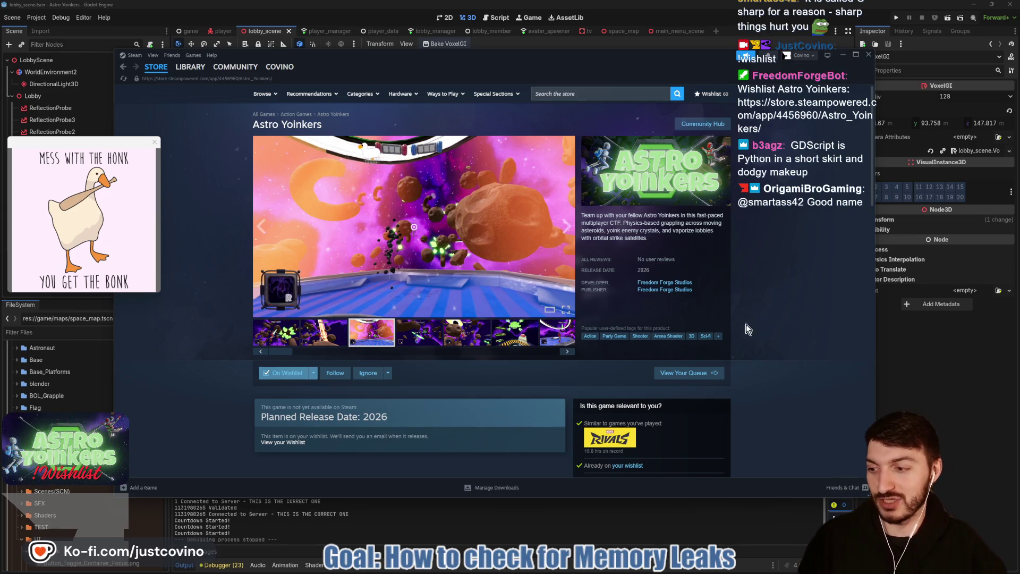
Step: Minimize Steam, drag the Imgur post window into view, then close it
{"action": "left_click", "coordinate": [967, 362]}
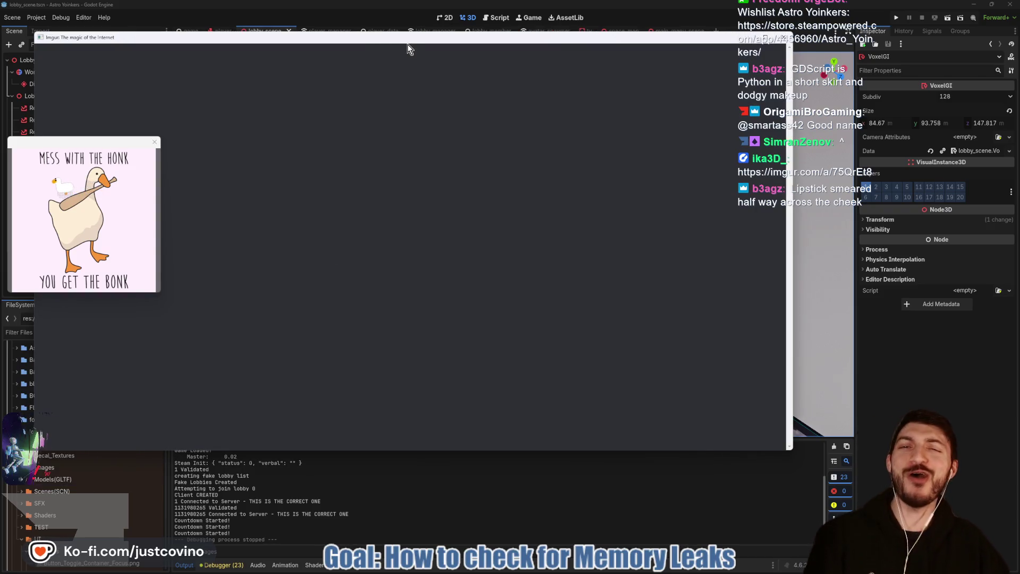
{"action": "left_click_drag", "start_coordinate": [407, 44], "coordinate": [517, 67]}
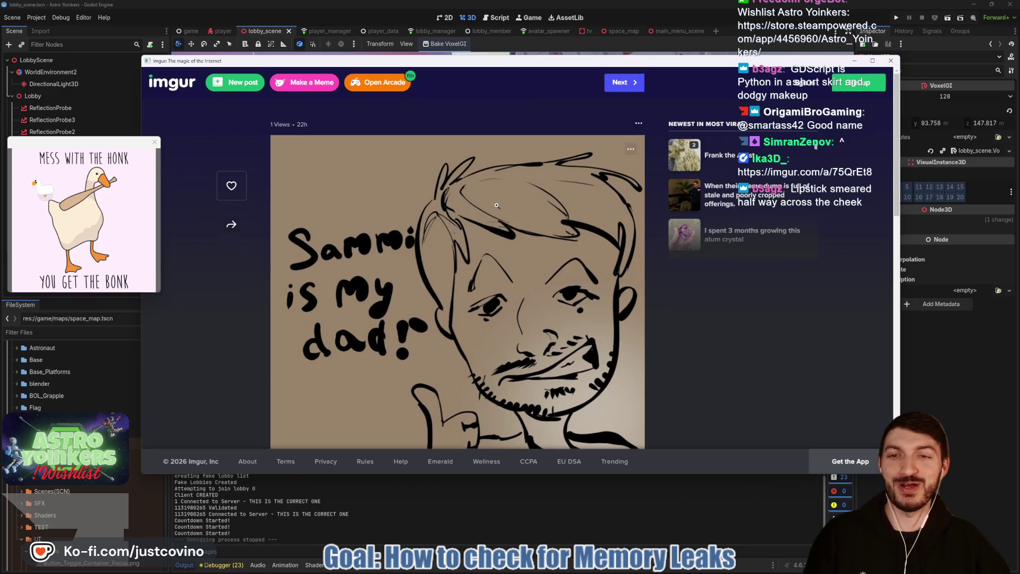
{"action": "key", "text": "ctrl+w"}
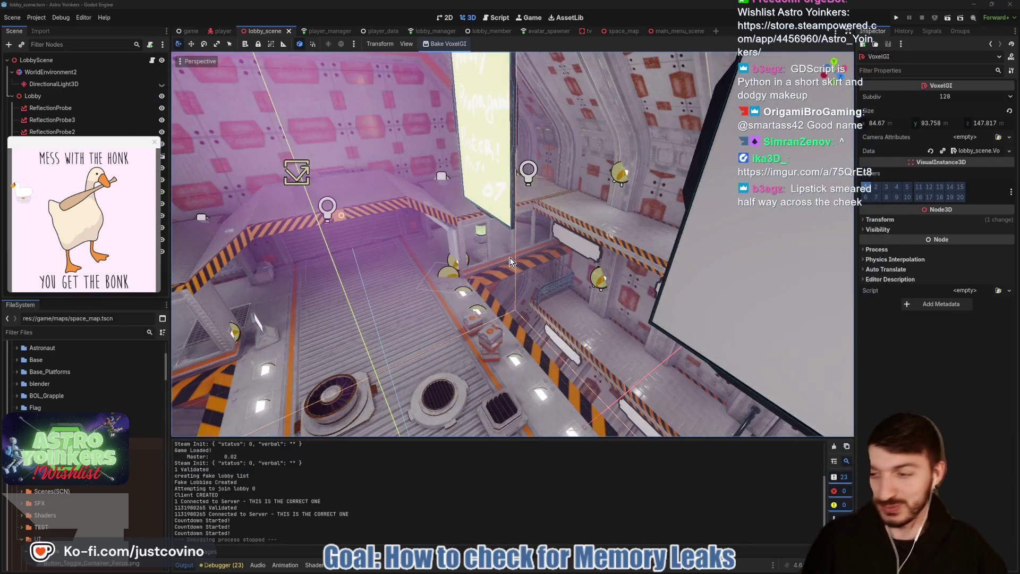
{"action": "mouse_move", "coordinate": [492, 254]}
{"action": "left_mouse_down"}
{"action": "mouse_move", "coordinate": [458, 256]}
{"action": "mouse_move", "coordinate": [372, 213]}
{"action": "left_mouse_up"}
{"action": "scroll", "coordinate": [372, 212], "scroll_direction": "up", "scroll_amount": 1}
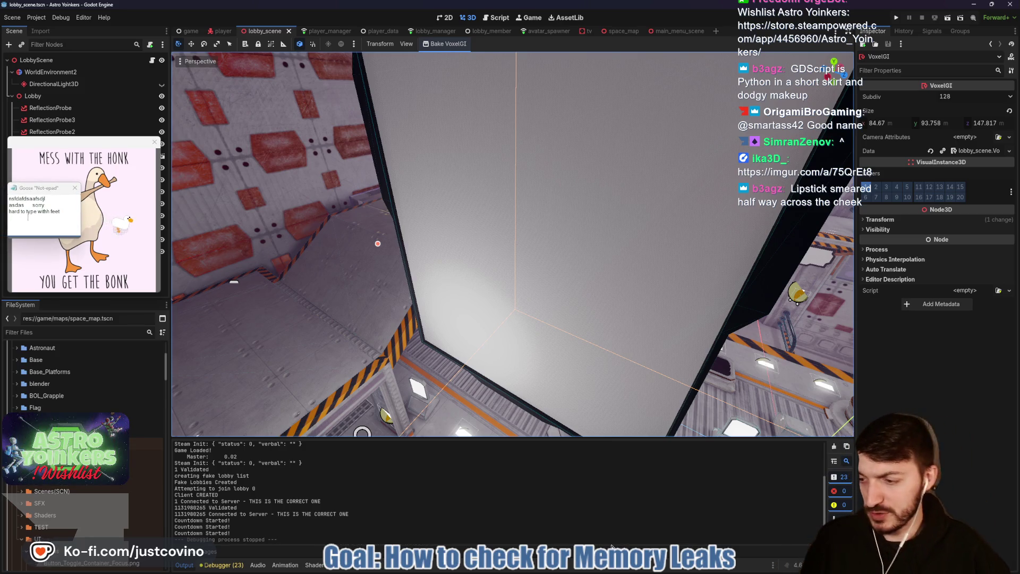
{"action": "key", "text": "super"}
{"action": "mouse_move", "coordinate": [602, 570]}
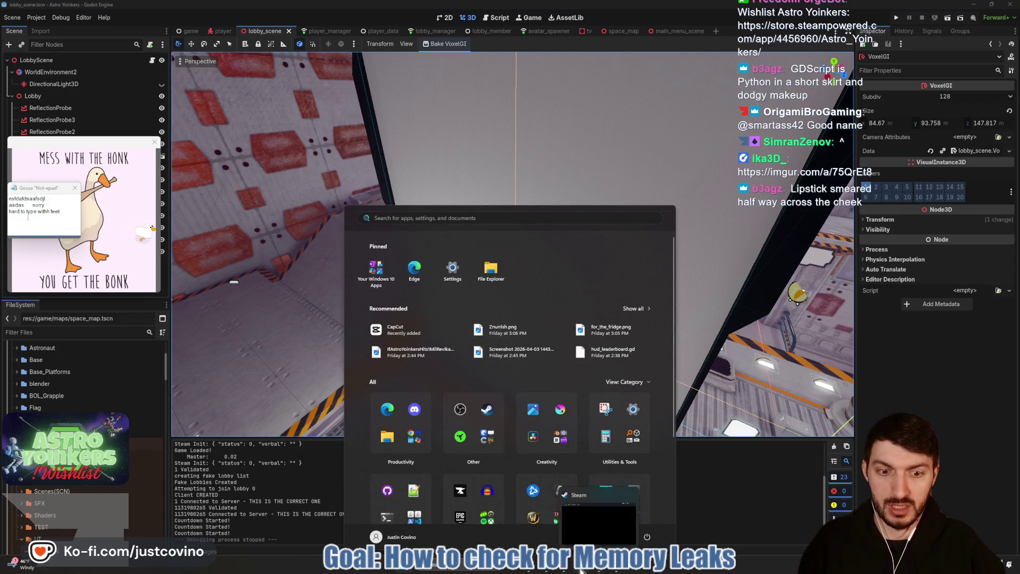
{"action": "key", "text": "Escape"}
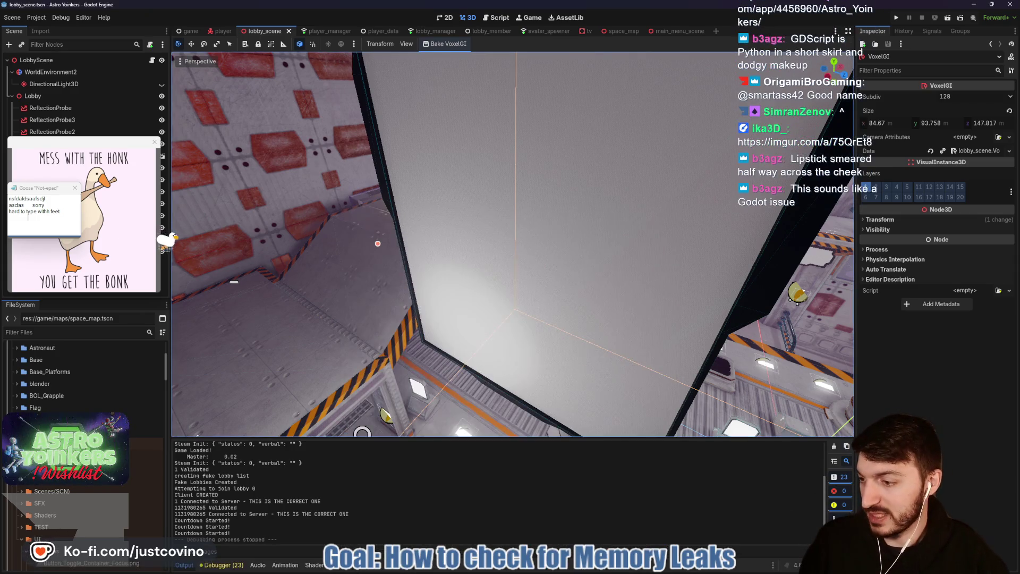
{"action": "scroll", "coordinate": [553, 271], "scroll_direction": "down", "scroll_amount": 5}
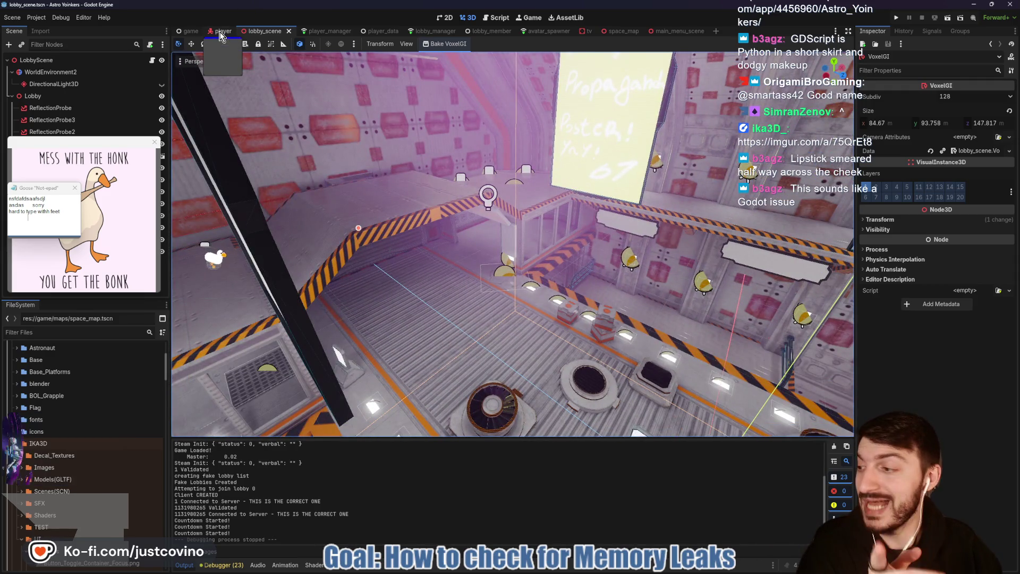
{"action": "left_click", "coordinate": [897, 18]}
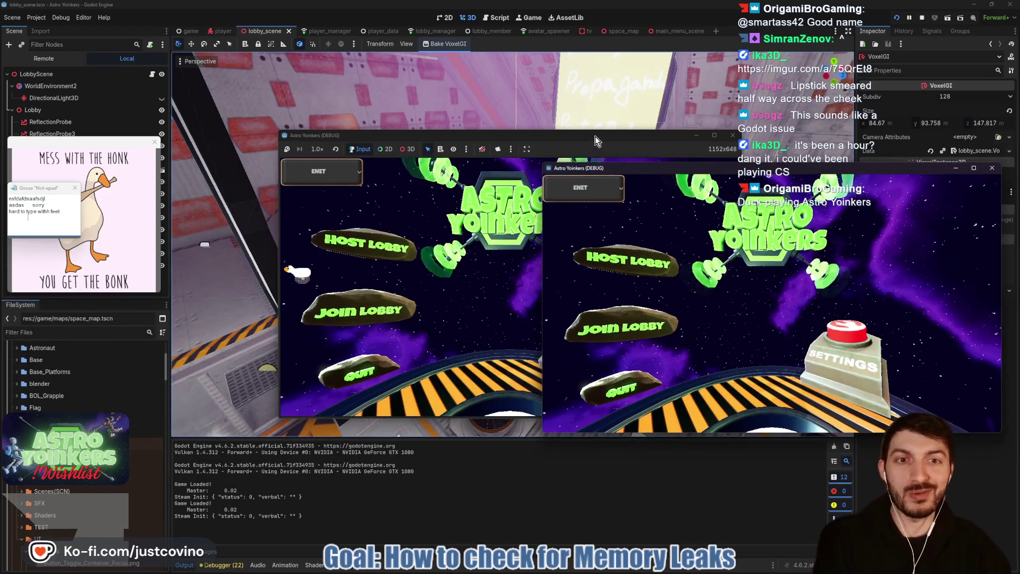
Step: Reposition the first game window and host a new lobby in it
{"action": "left_click_drag", "start_coordinate": [595, 136], "coordinate": [411, 145]}
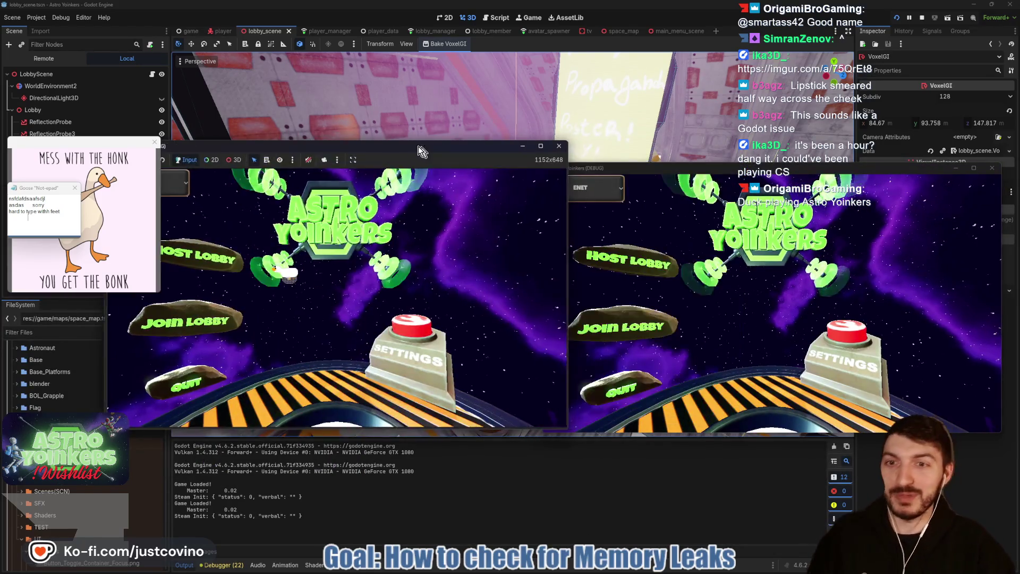
{"action": "left_click", "coordinate": [197, 255]}
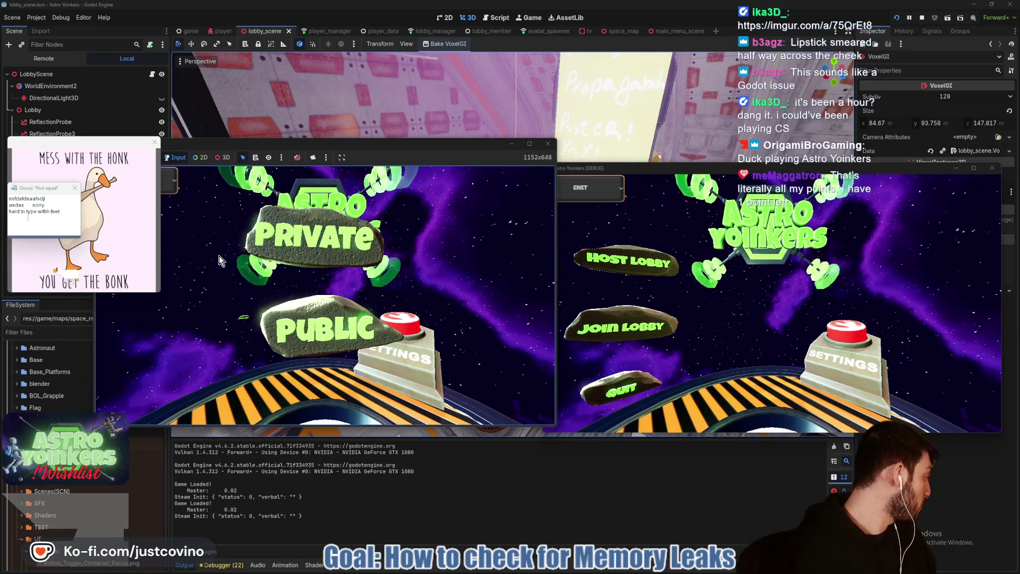
{"action": "left_click", "coordinate": [251, 260]}
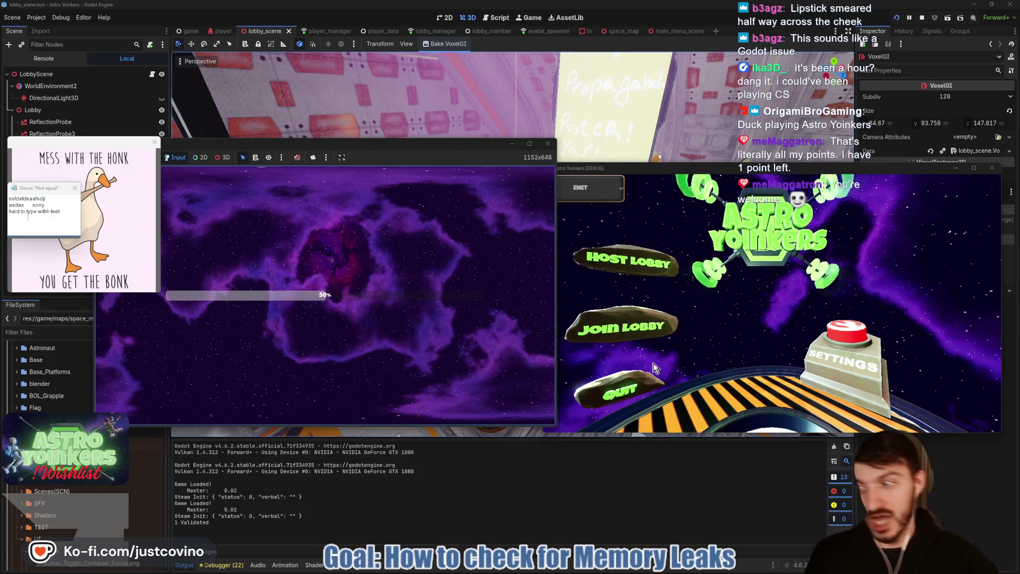
Step: Join lobby 0 from the second game window, then stop the running game
{"action": "left_click", "coordinate": [642, 327]}
{"action": "left_click", "coordinate": [641, 328]}
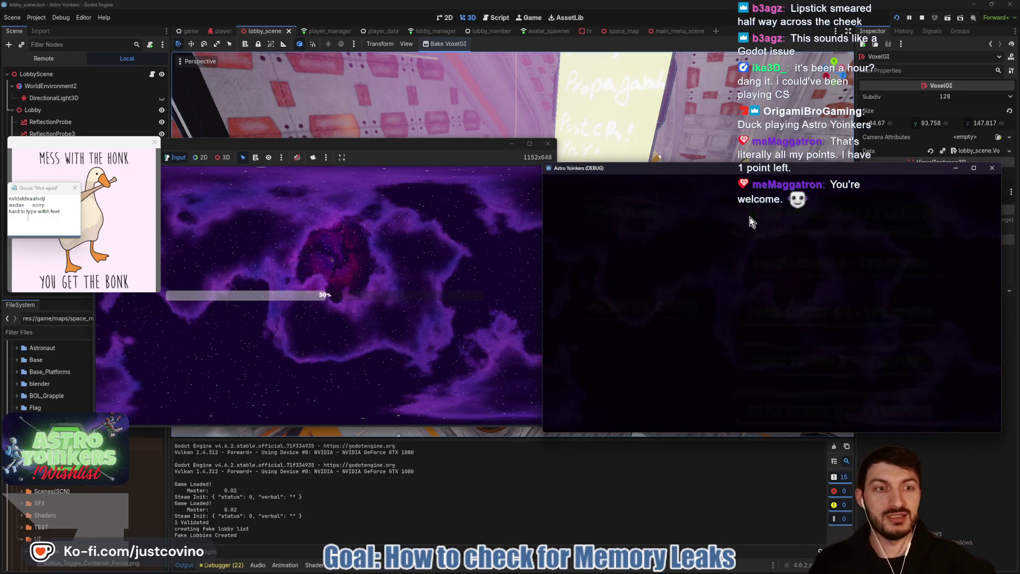
{"action": "left_click", "coordinate": [759, 222]}
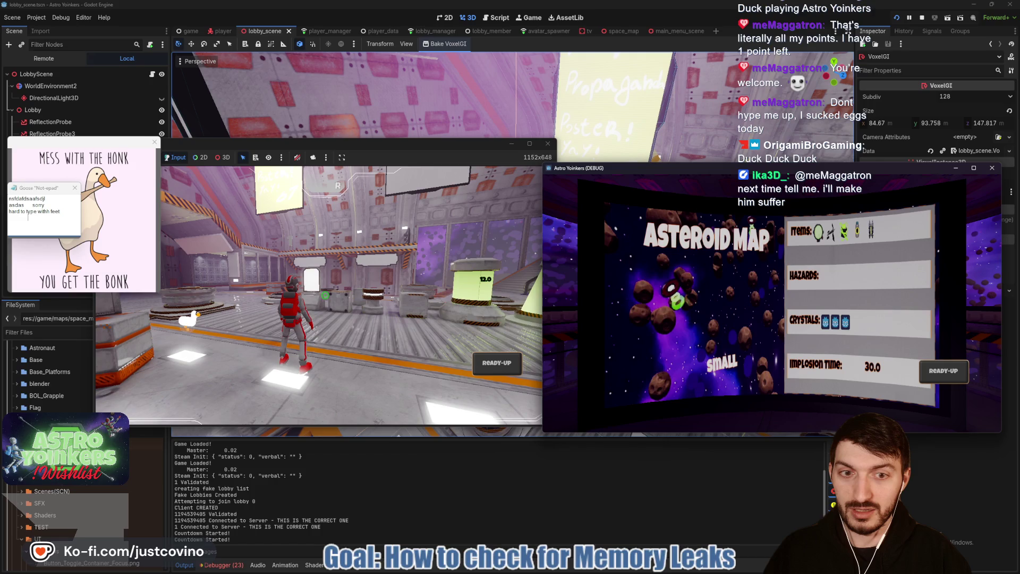
{"action": "key", "text": "super"}
{"action": "left_click", "coordinate": [922, 18]}
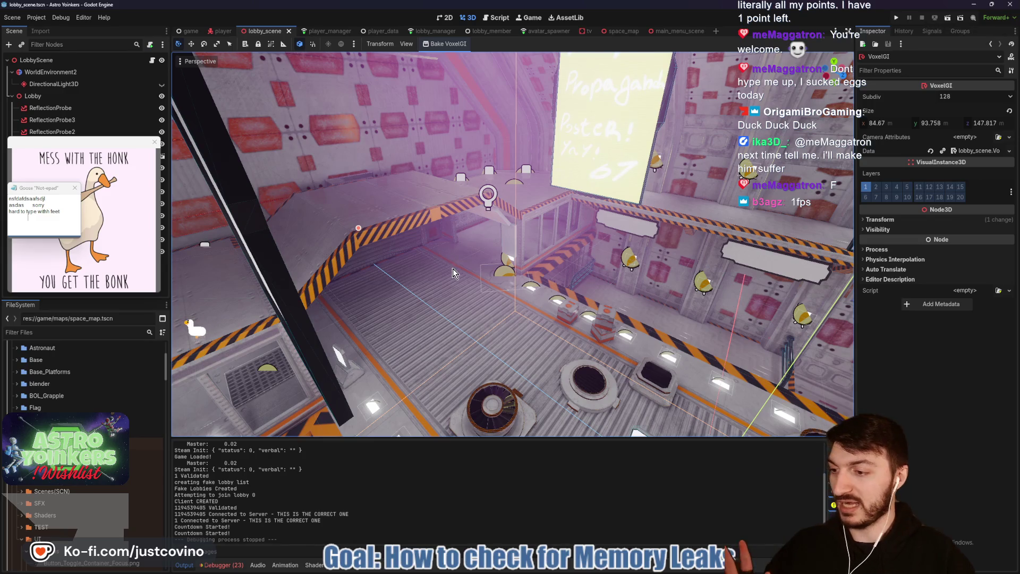
Step: Switch to the player_manager scene and erase the red 1080 screen scribble
{"action": "left_click", "coordinate": [321, 31]}
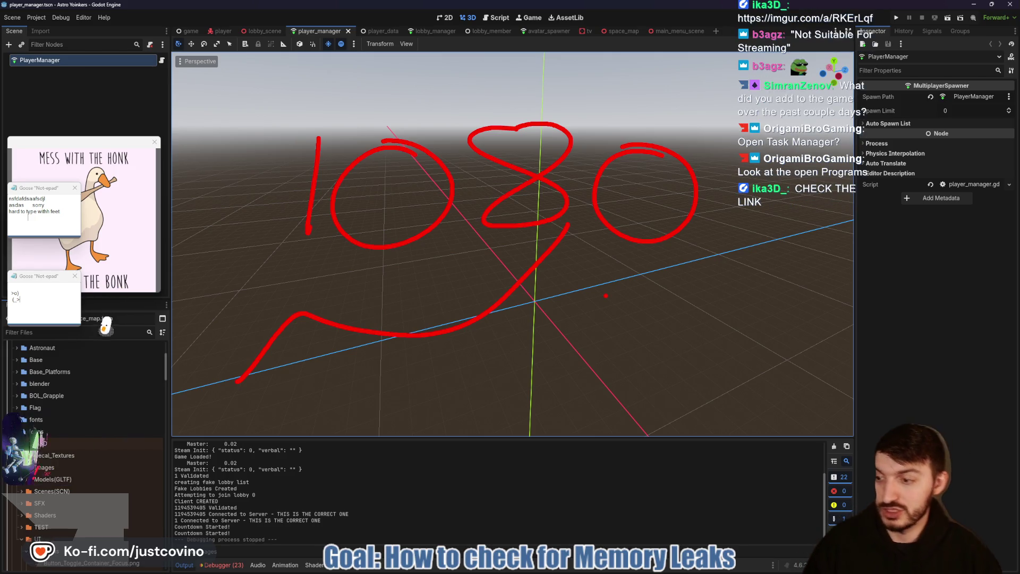
{"action": "key", "text": "Escape"}
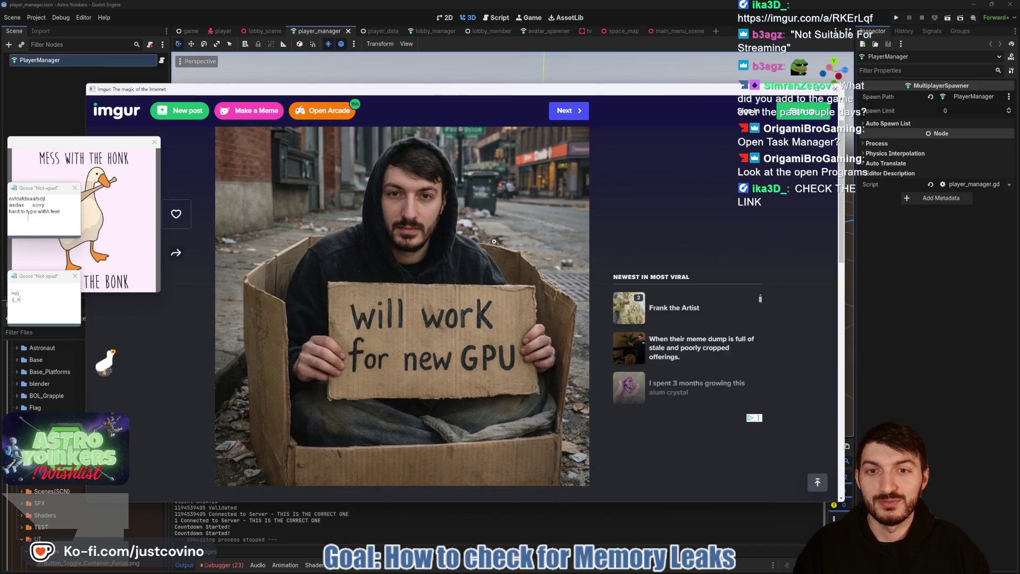
Step: View the 'will work for new GPU' Imgur photo full size, then close the Imgur window
{"action": "left_click", "coordinate": [433, 261]}
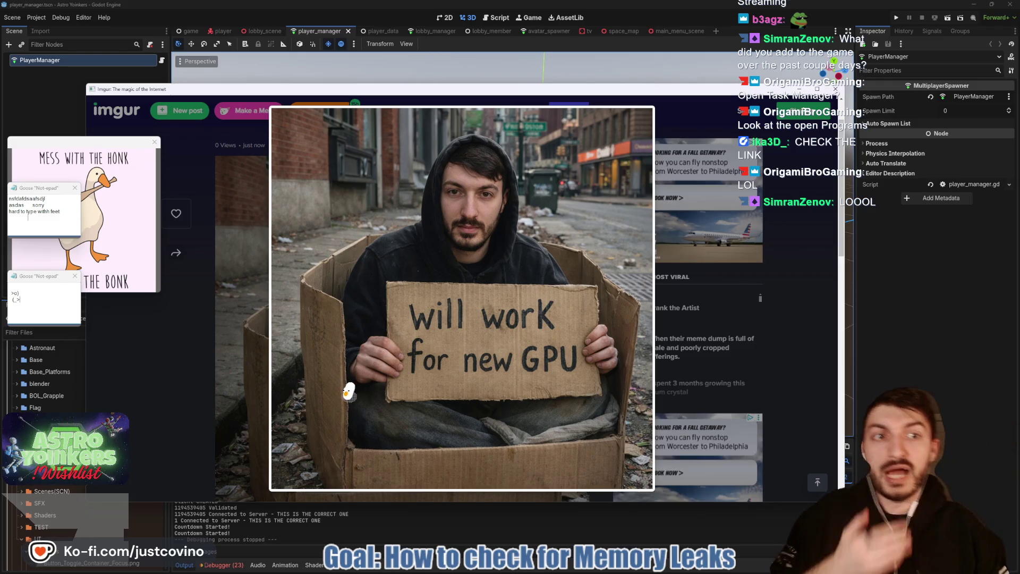
{"action": "key", "text": "alt+F4"}
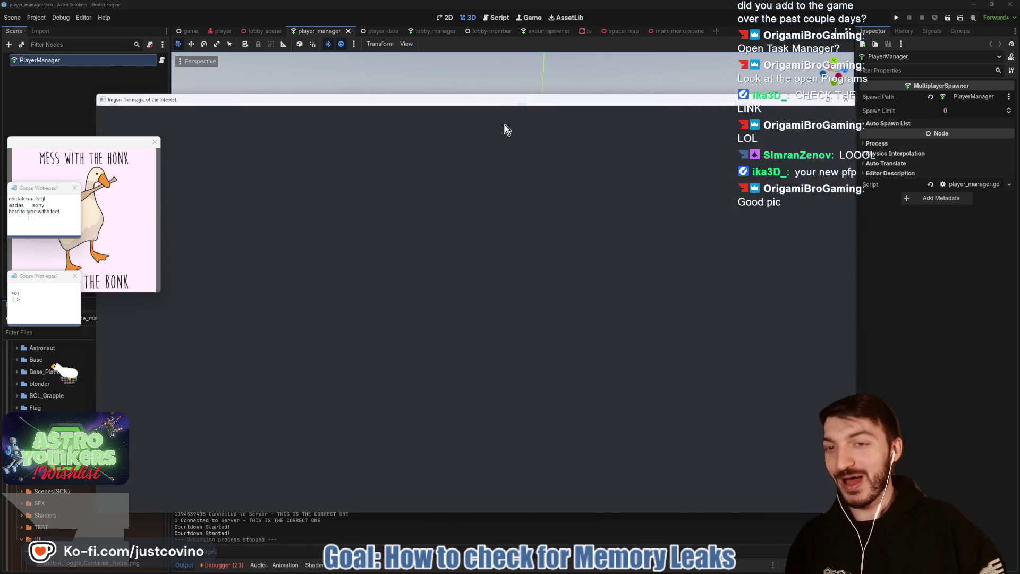
{"action": "scroll", "coordinate": [487, 155], "scroll_direction": "down", "scroll_amount": 1}
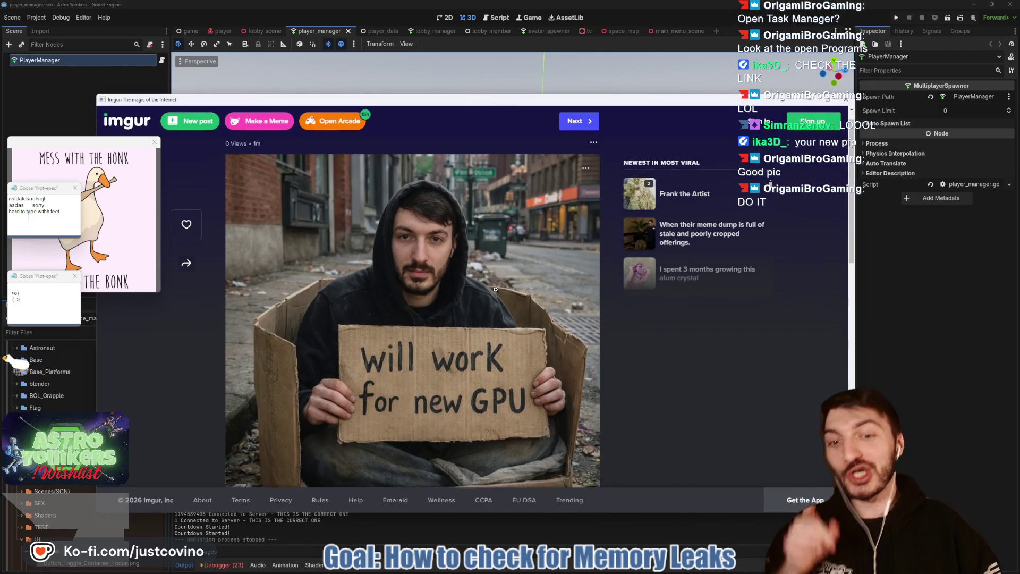
{"action": "left_click", "coordinate": [490, 291]}
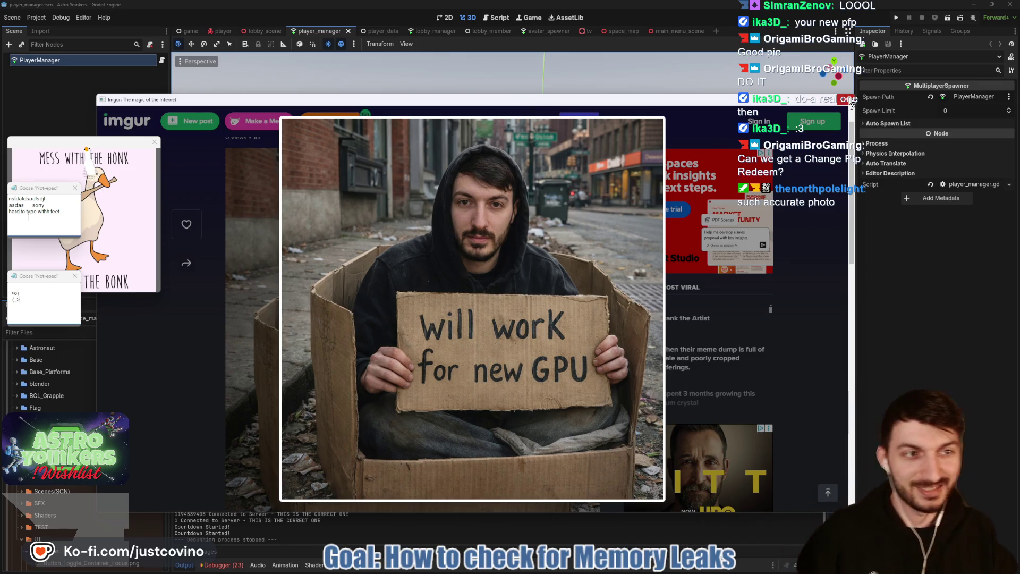
{"action": "left_click", "coordinate": [845, 101]}
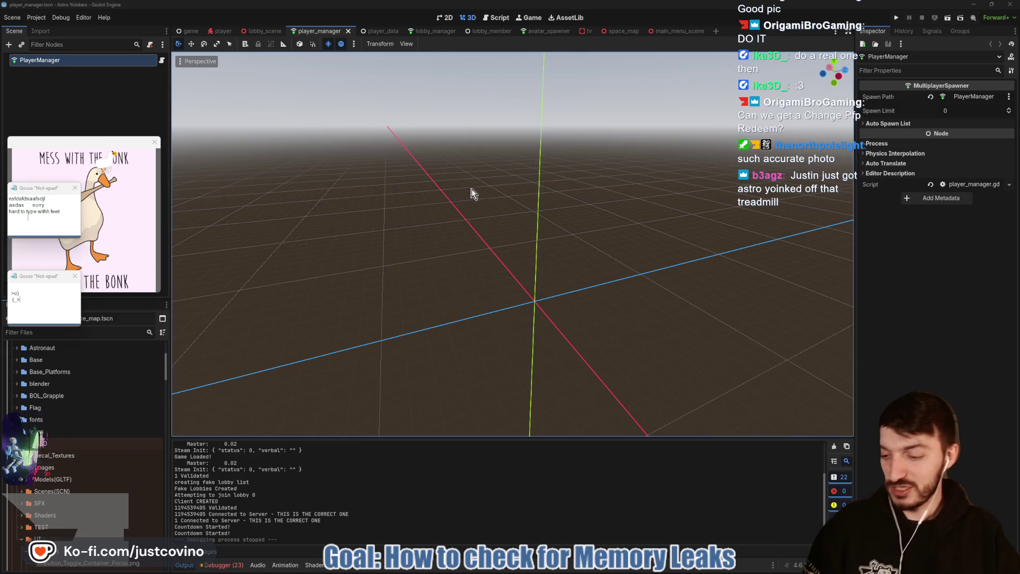
Step: Deselect PlayerManager, evict the desktop goose with Esc, and switch to the game scene
{"action": "left_click", "coordinate": [476, 224]}
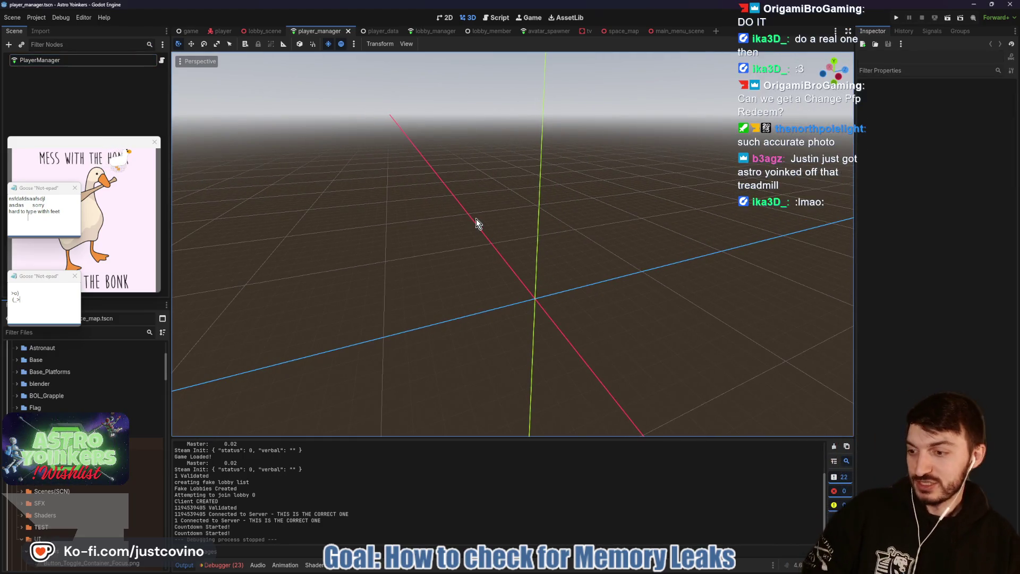
{"action": "key", "text": "Escape"}
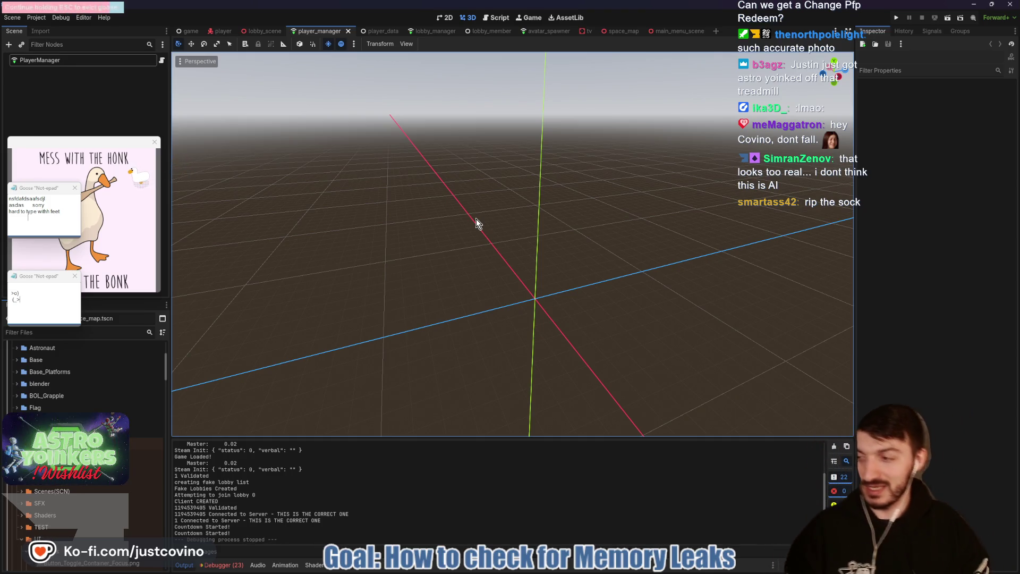
{"action": "key", "text": "Escape"}
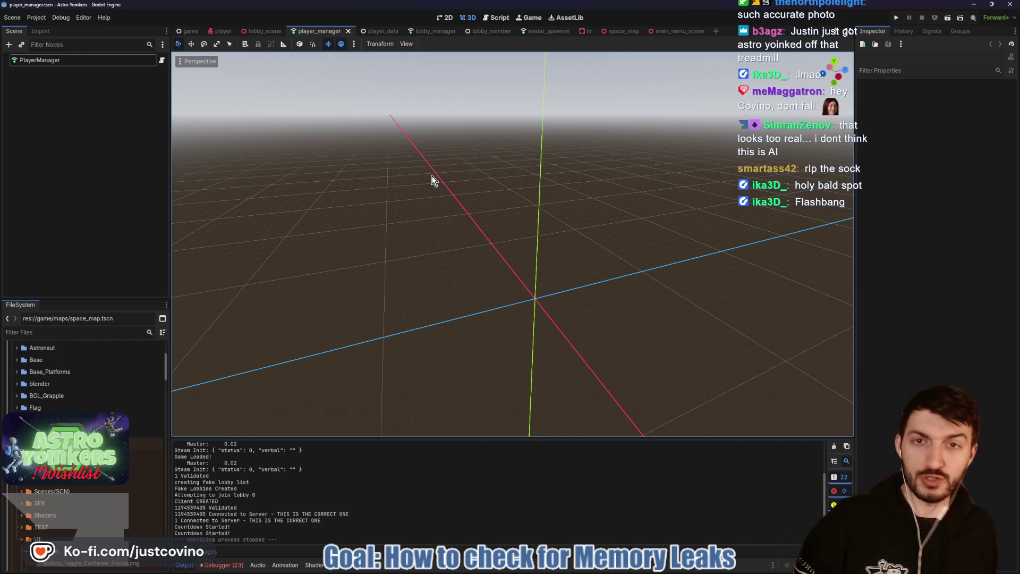
{"action": "left_click_drag", "start_coordinate": [431, 181], "coordinate": [416, 193]}
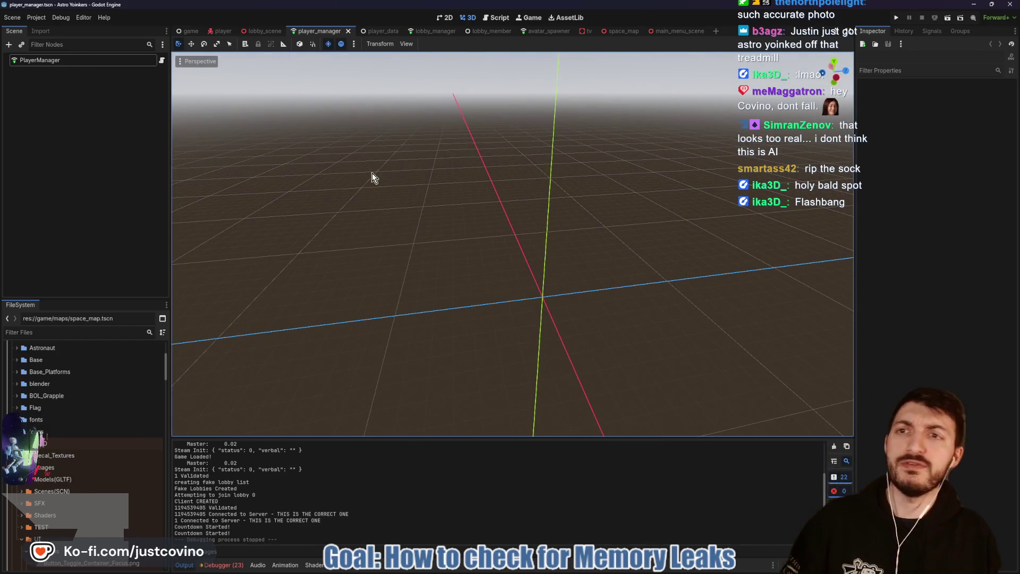
{"action": "left_click", "coordinate": [196, 33]}
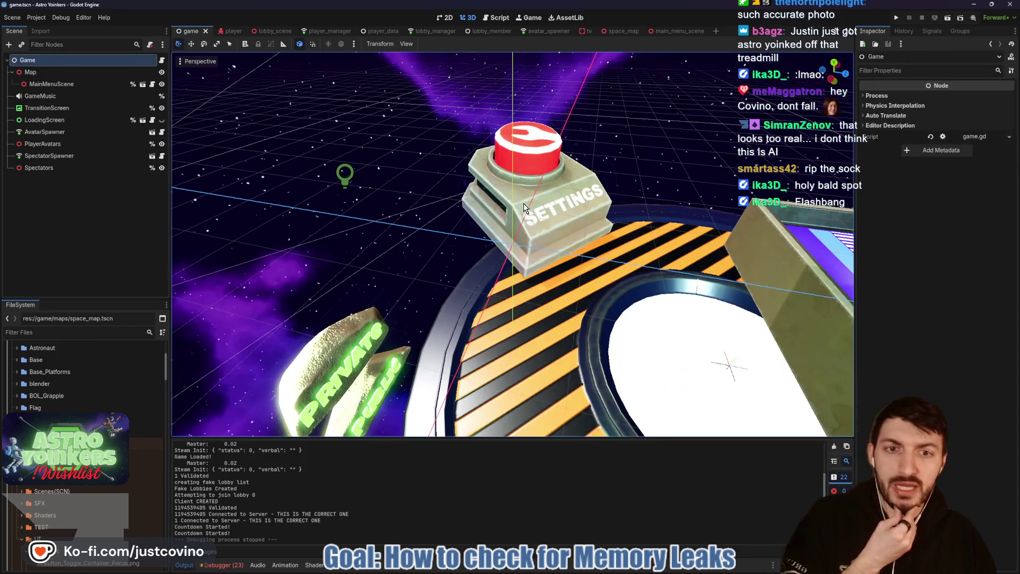
{"action": "scroll", "coordinate": [461, 204], "scroll_direction": "down", "scroll_amount": 3}
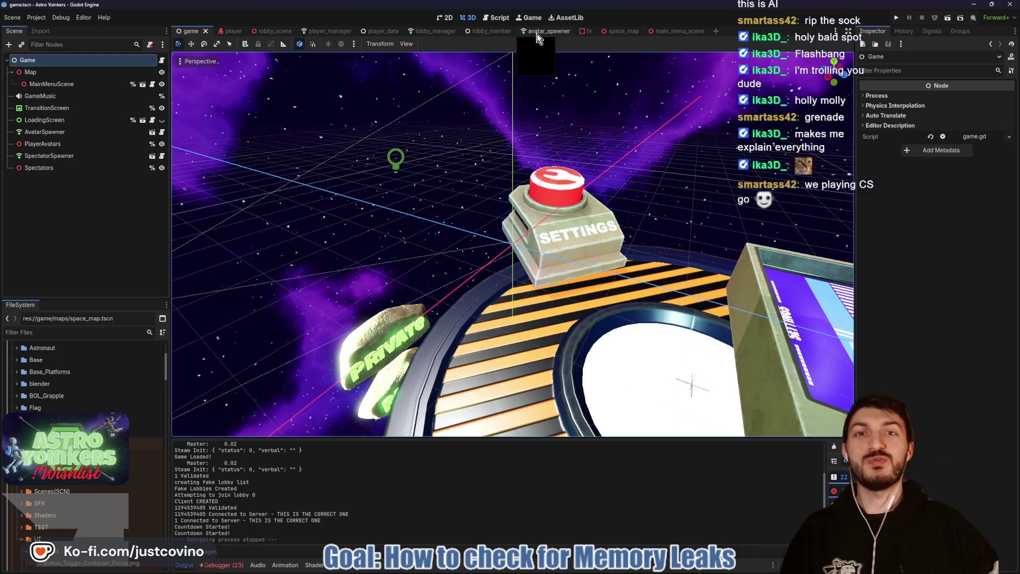
{"action": "left_click", "coordinate": [500, 17]}
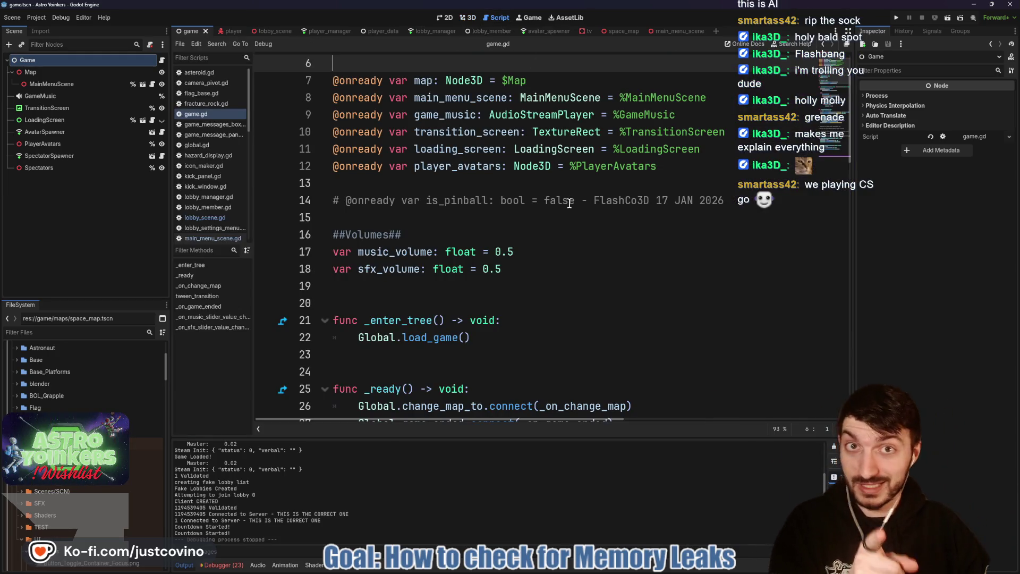
Step: Add an indented print("Hello World") line on line 28 inside _ready in game.gd
{"action": "scroll", "coordinate": [557, 204], "scroll_direction": "down", "scroll_amount": 3}
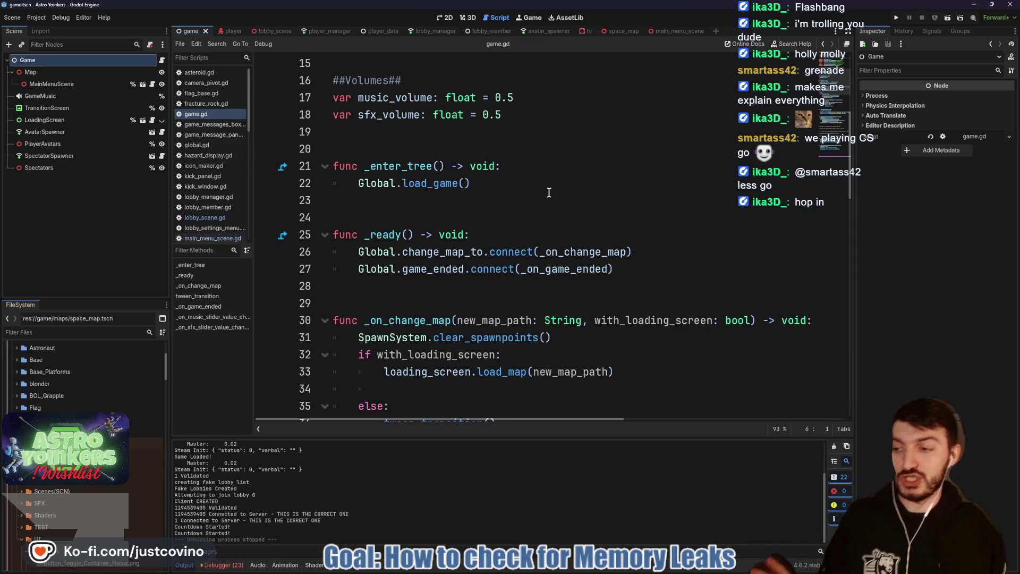
{"action": "scroll", "coordinate": [549, 192], "scroll_direction": "down", "scroll_amount": 1}
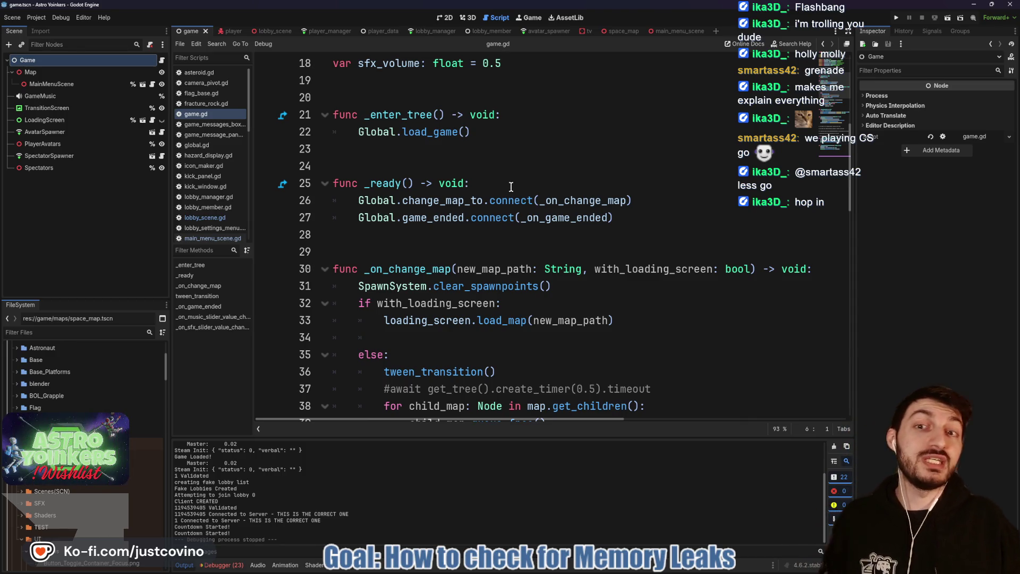
{"action": "left_click", "coordinate": [390, 156]}
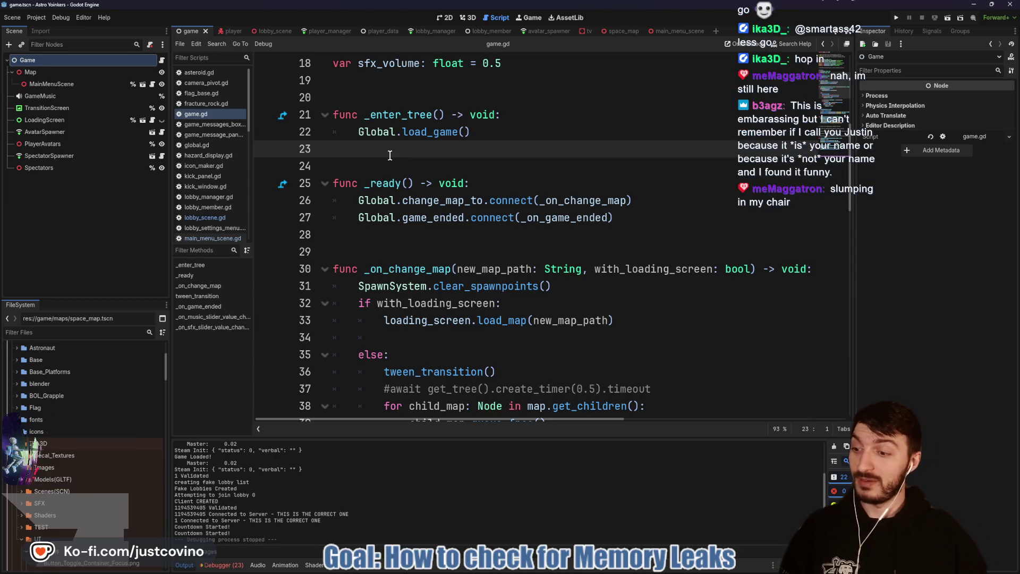
{"action": "scroll", "coordinate": [393, 180], "scroll_direction": "down", "scroll_amount": 1}
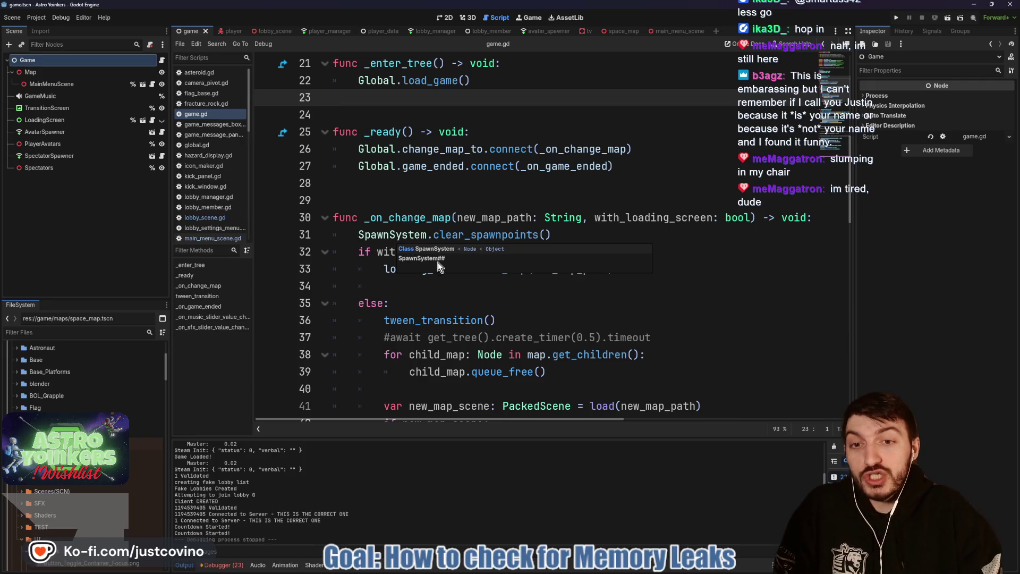
{"action": "left_click", "coordinate": [395, 188]}
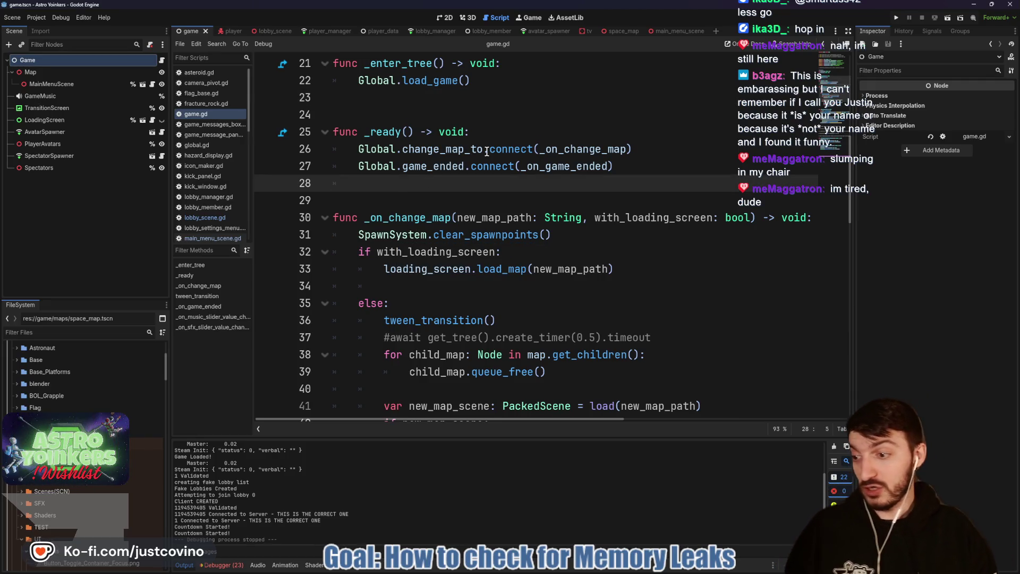
{"action": "key", "text": "Tab"}
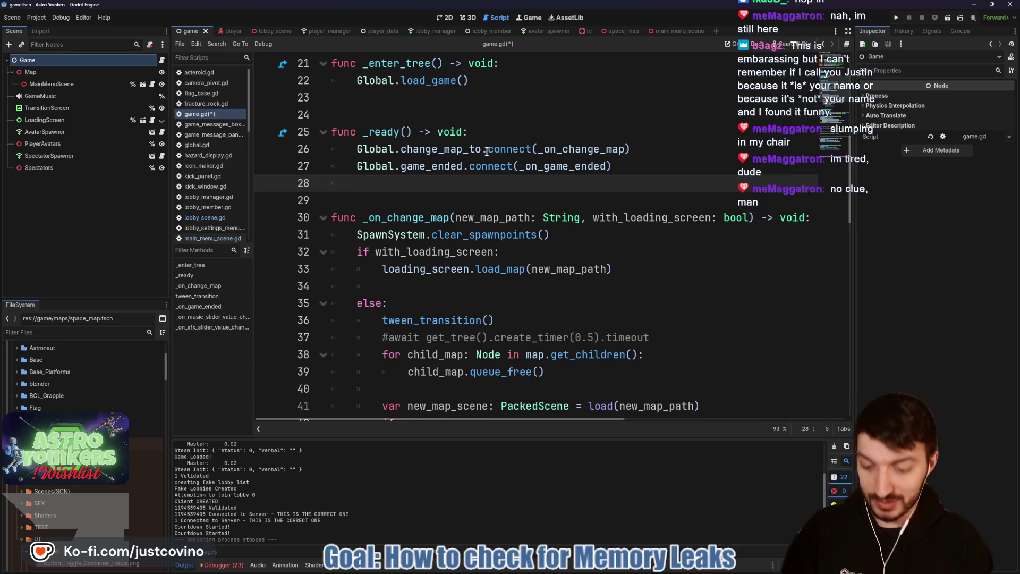
{"action": "type", "text": "print(\"Hellow\""}
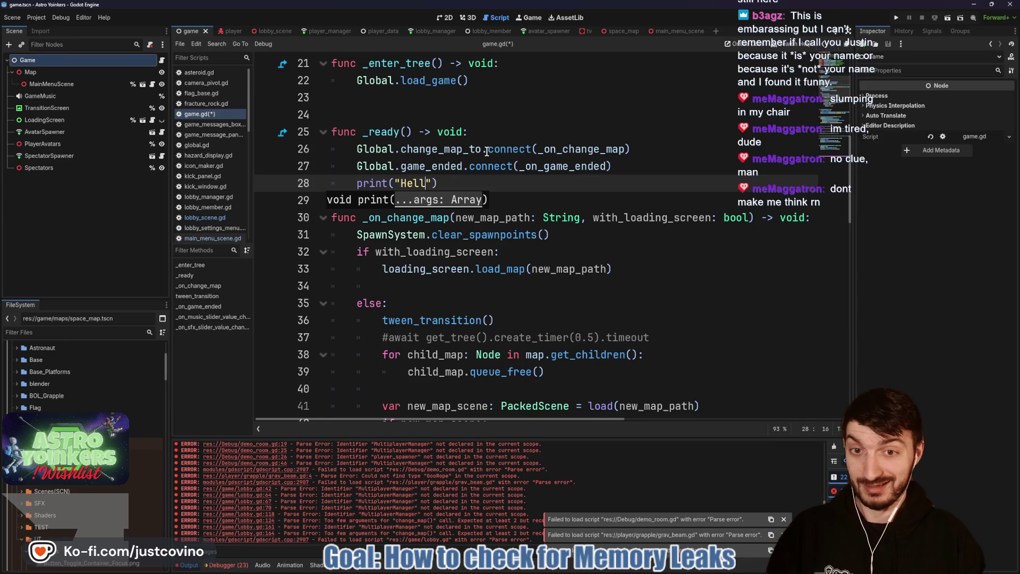
{"action": "key", "text": "BackSpace"}
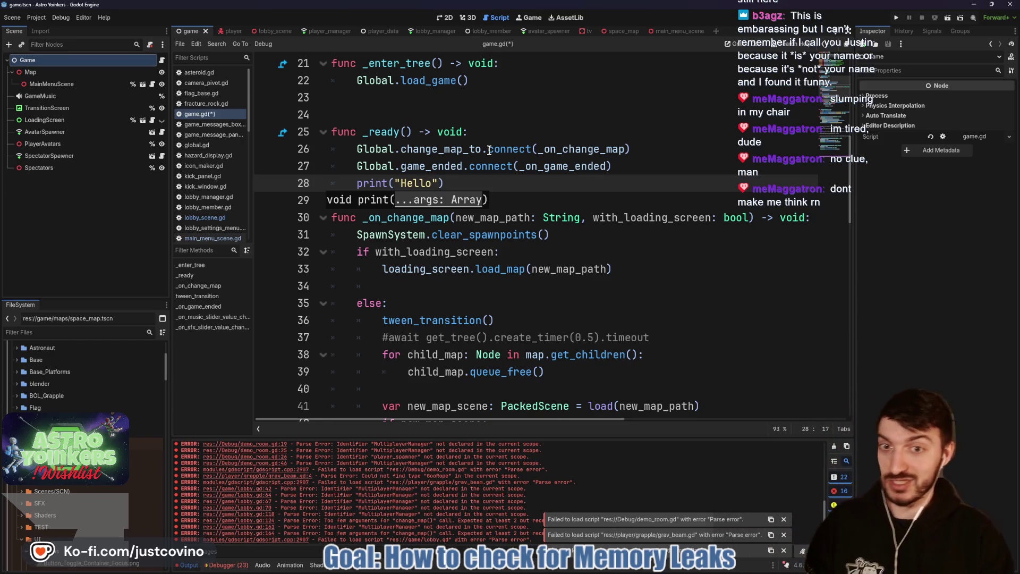
{"action": "type", "text": "World"}
Step: Clear the Output log and delete the Hello World print line
{"action": "key", "text": "shift+Home"}
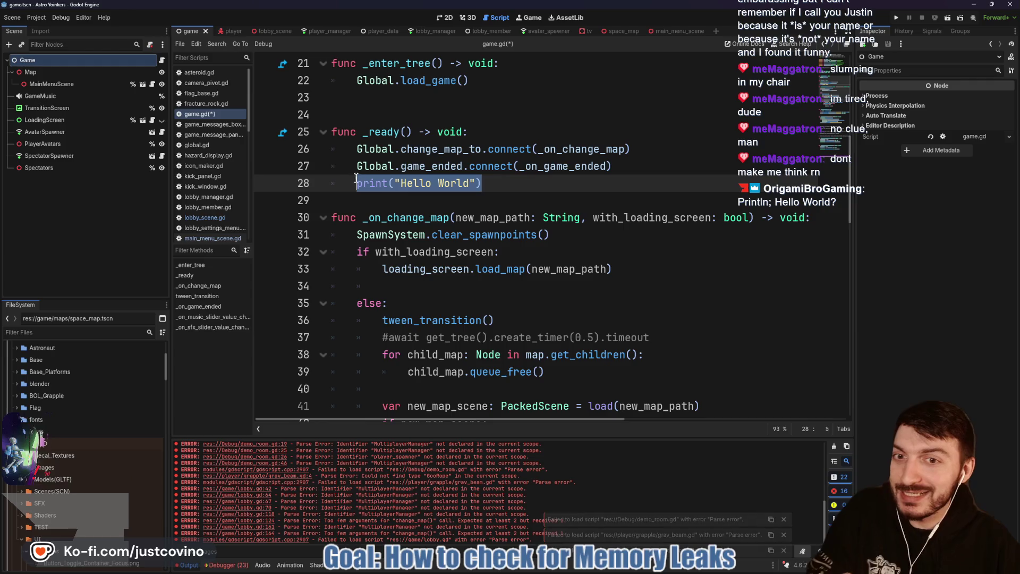
{"action": "left_click", "coordinate": [834, 447]}
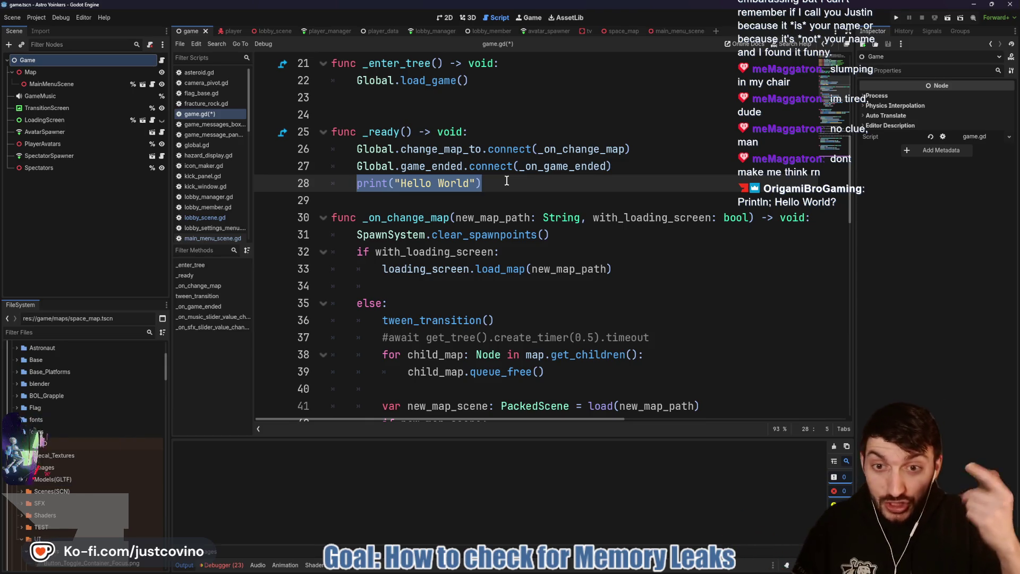
{"action": "key", "text": "BackSpace"}
{"action": "key", "text": "BackSpace"}
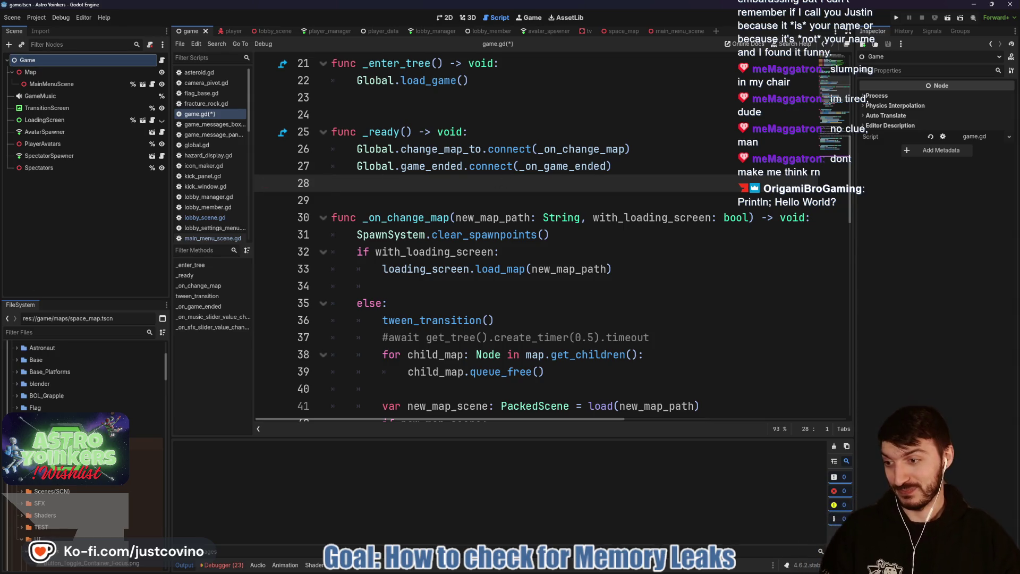
Step: Save game.gd with Ctrl+S and put the caret back on line 28
{"action": "mouse_move", "coordinate": [374, 241]}
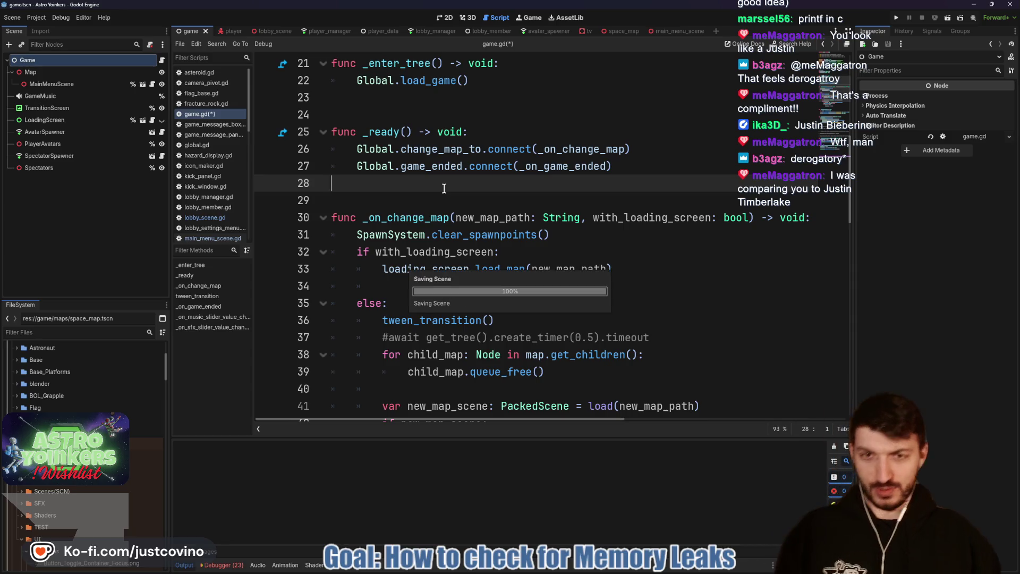
{"action": "key", "text": "ctrl+s"}
{"action": "left_click", "coordinate": [420, 196]}
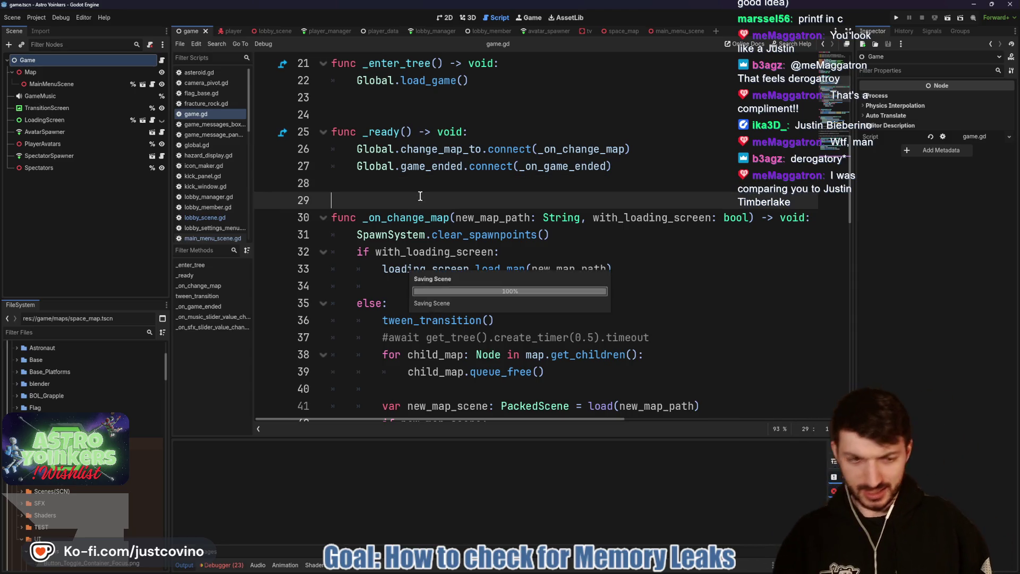
{"action": "left_click", "coordinate": [437, 191]}
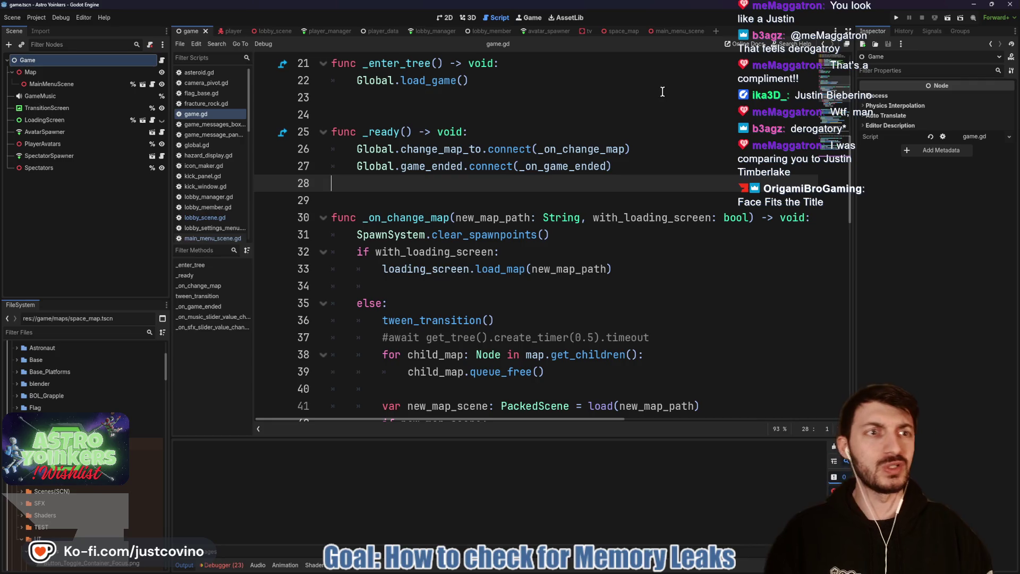
Step: Select the empty line between the functions, then briefly view the Astro Yoinkers Steam page
{"action": "left_click", "coordinate": [537, 116]}
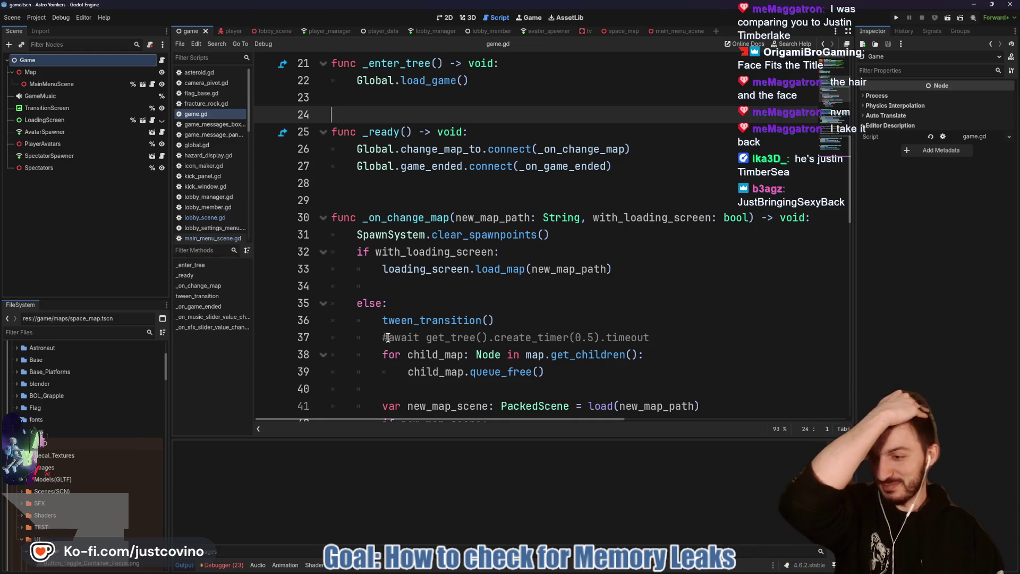
{"action": "left_click_drag", "start_coordinate": [410, 183], "coordinate": [410, 199]}
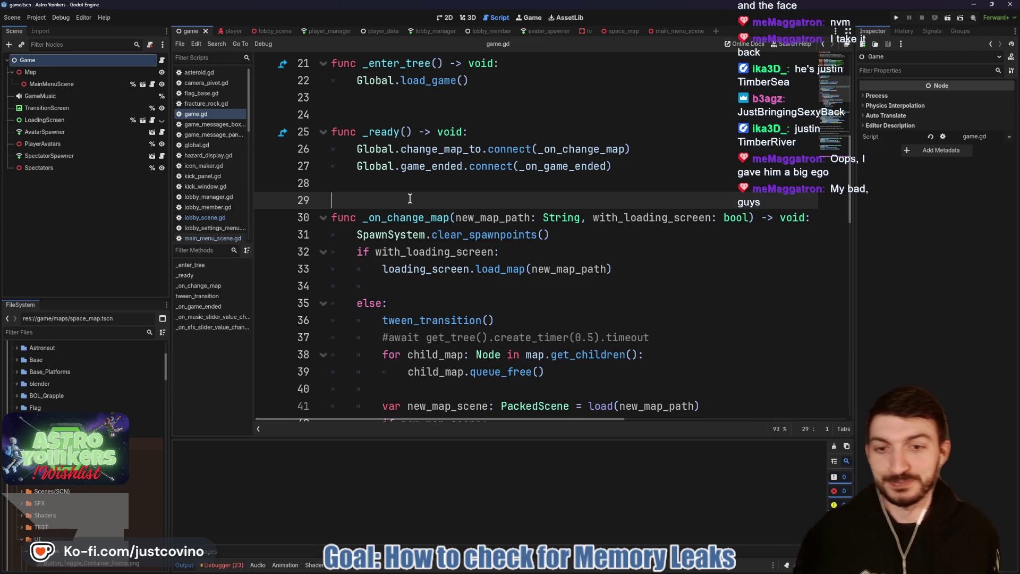
{"action": "left_click", "coordinate": [422, 187]}
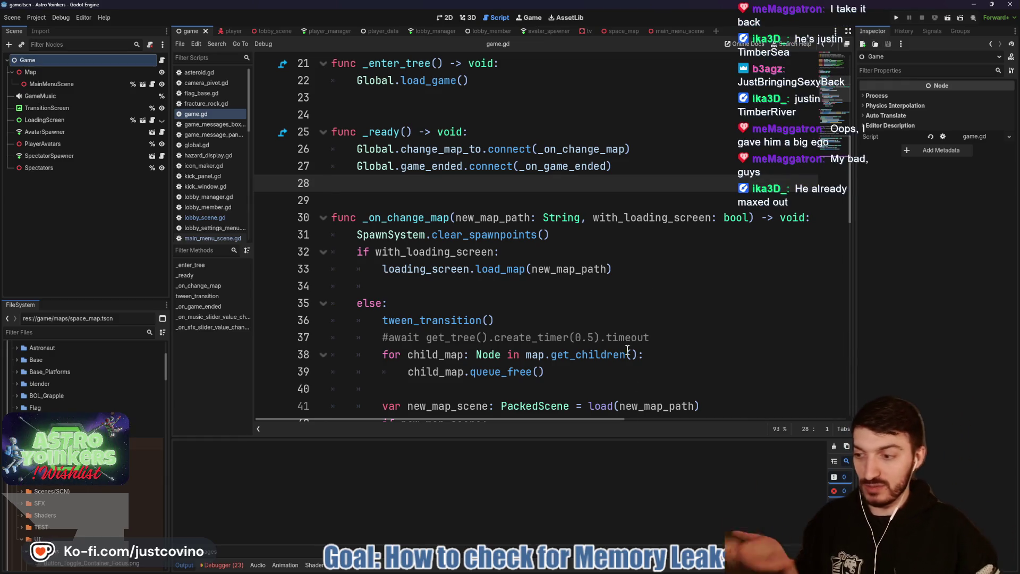
{"action": "left_click", "coordinate": [606, 571]}
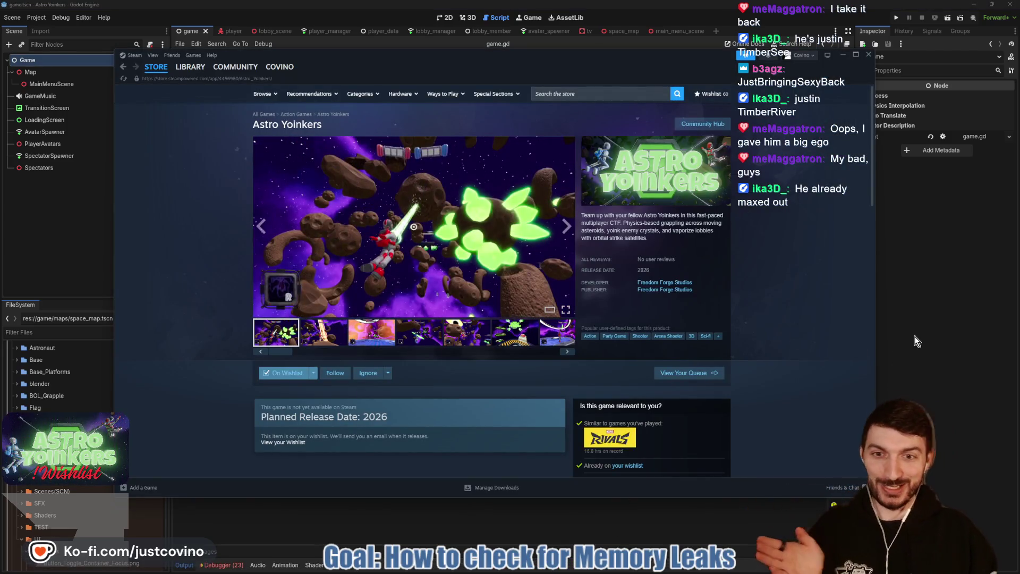
{"action": "left_click", "coordinate": [930, 353]}
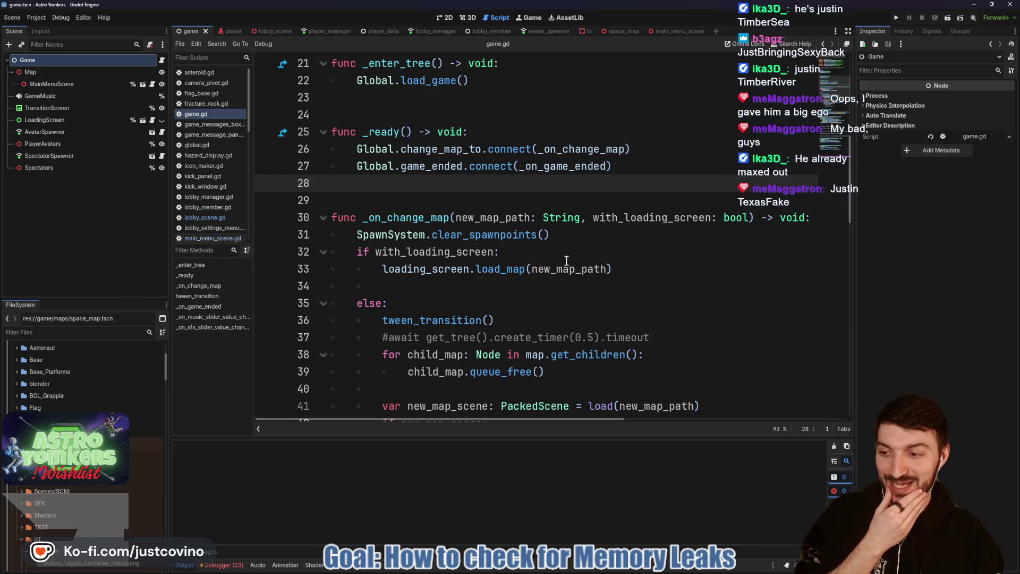
Step: Save scene and scripts with Ctrl+S, then open the player scene in the 3D view
{"action": "mouse_move", "coordinate": [564, 268]}
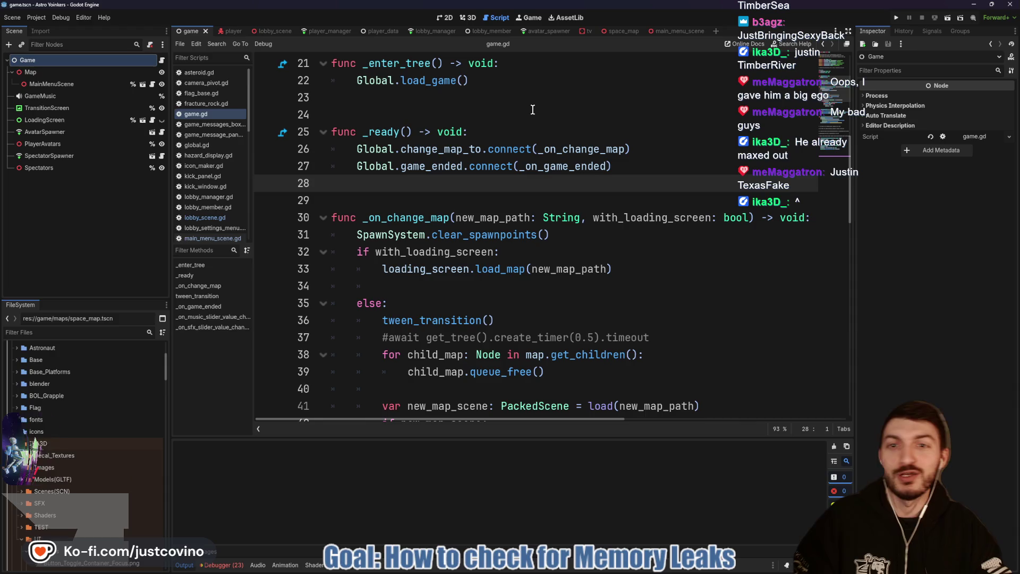
{"action": "mouse_move", "coordinate": [514, 167]}
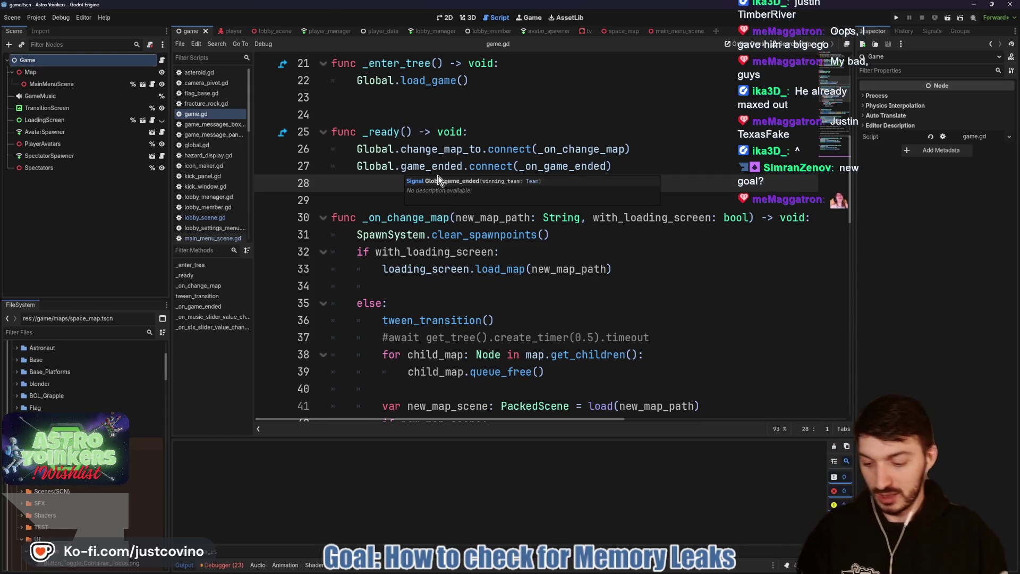
{"action": "left_click", "coordinate": [391, 199]}
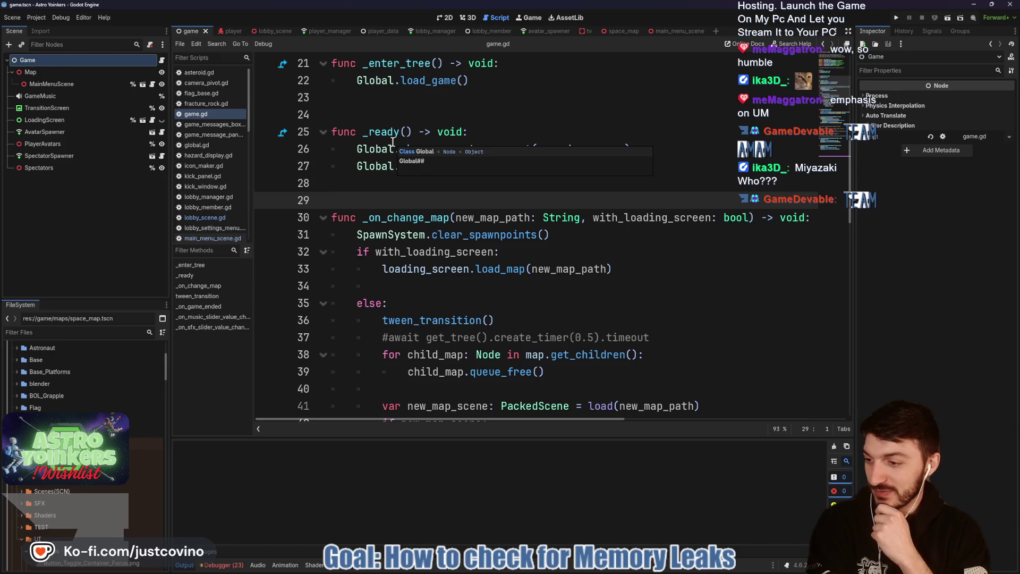
{"action": "key", "text": "ctrl+s"}
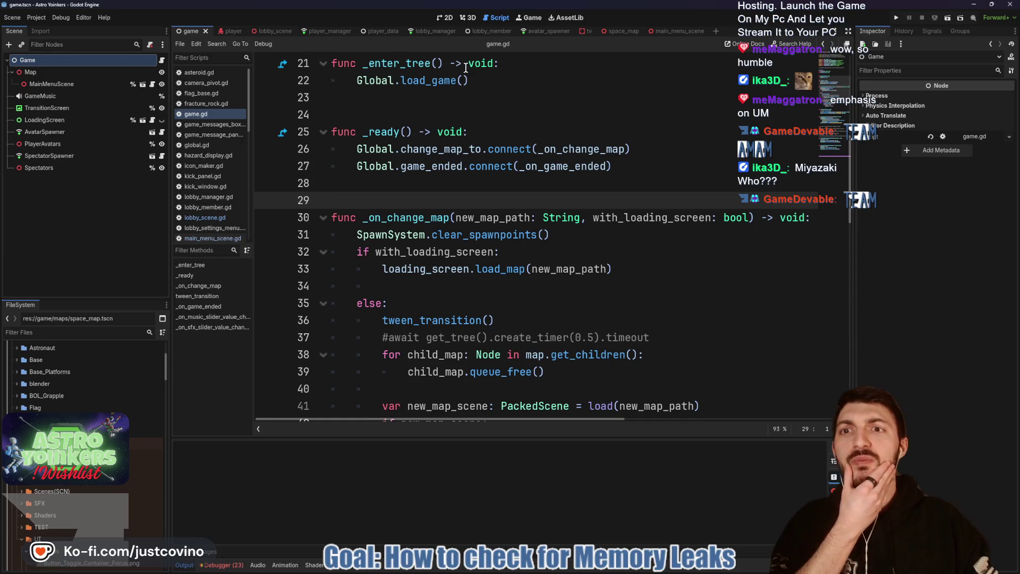
{"action": "left_click", "coordinate": [229, 36]}
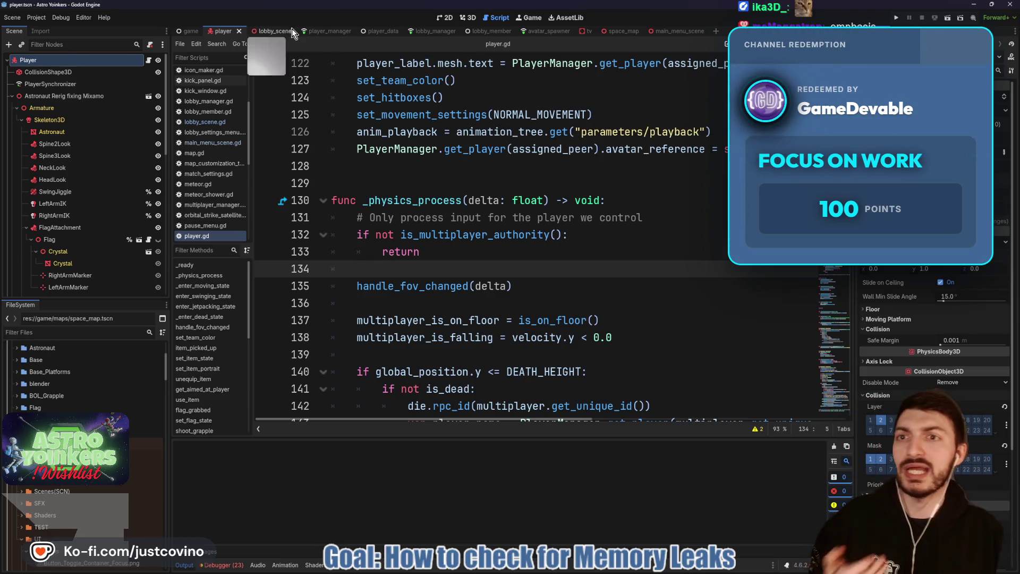
{"action": "left_click", "coordinate": [464, 17]}
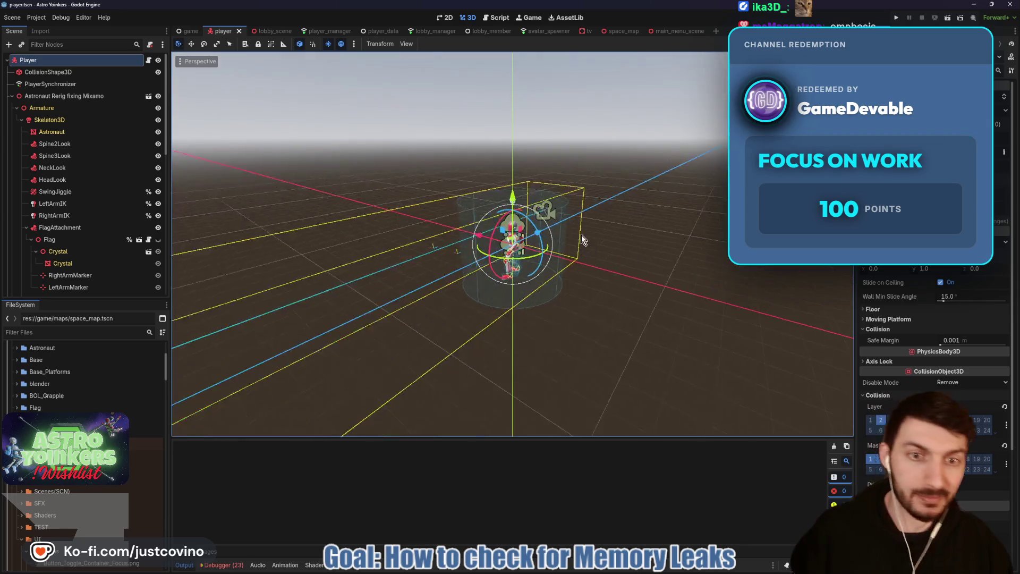
Step: Revisit player.gd near line 133, then return to 3D and make the Flag node visible
{"action": "scroll", "coordinate": [561, 269], "scroll_direction": "up", "scroll_amount": 3}
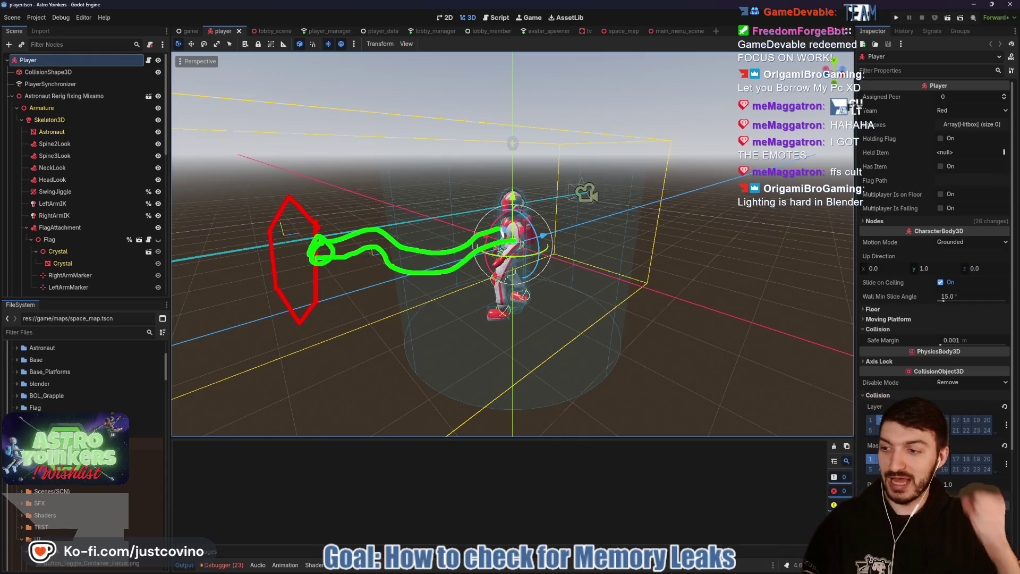
{"action": "left_click", "coordinate": [496, 18]}
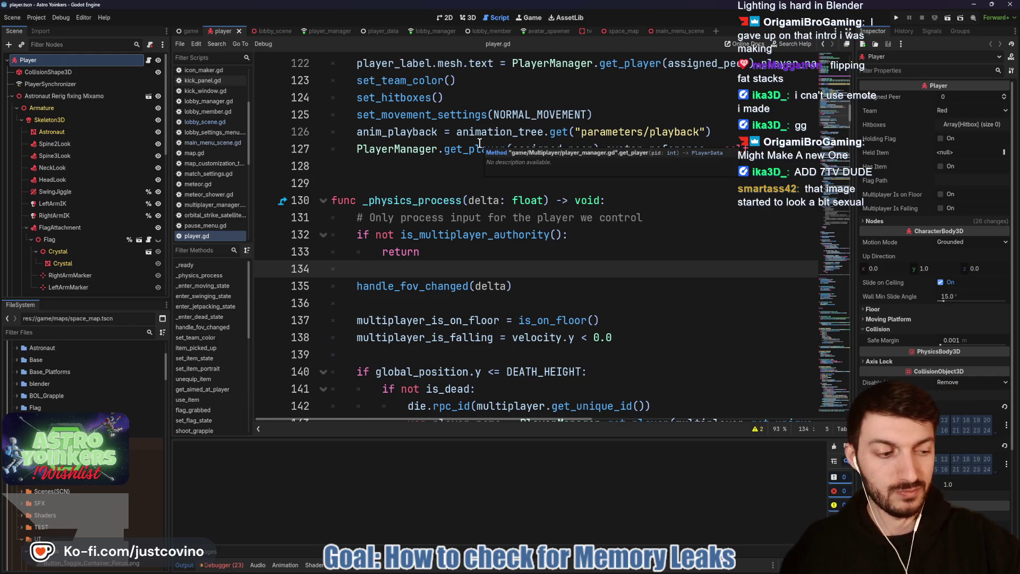
{"action": "left_click", "coordinate": [439, 252]}
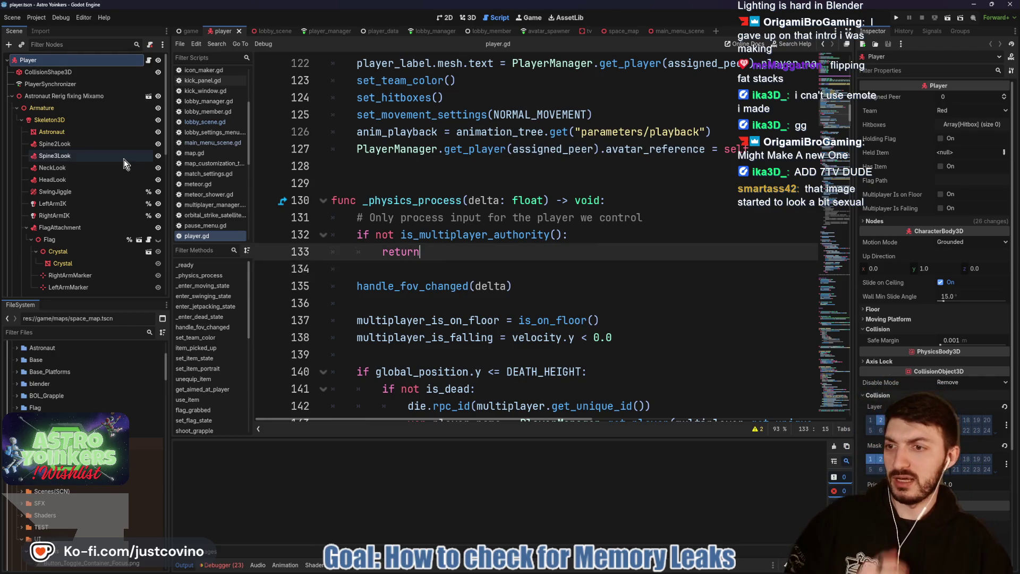
{"action": "scroll", "coordinate": [91, 165], "scroll_direction": "down", "scroll_amount": 2}
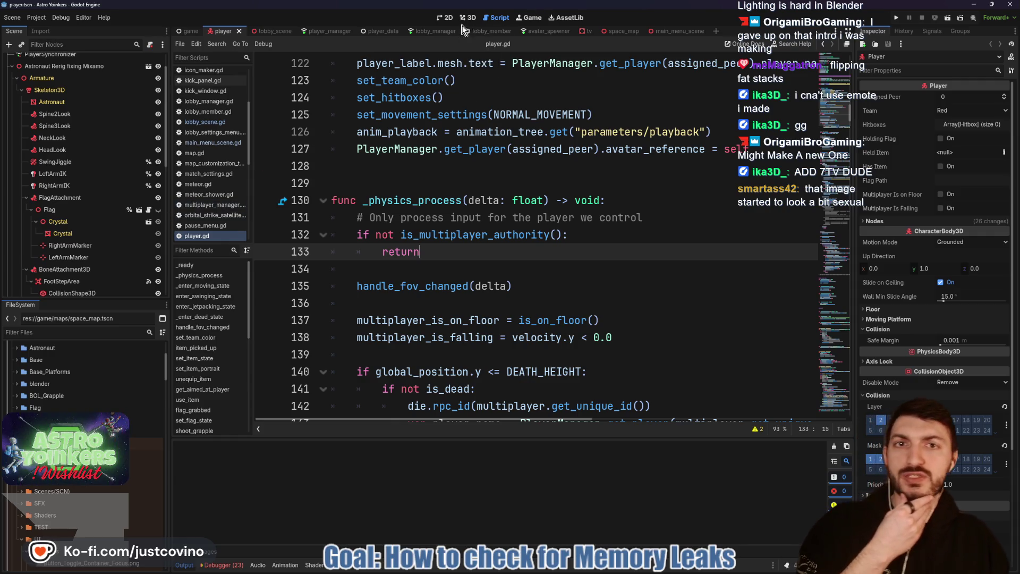
{"action": "left_click", "coordinate": [468, 18]}
{"action": "left_click", "coordinate": [159, 210]}
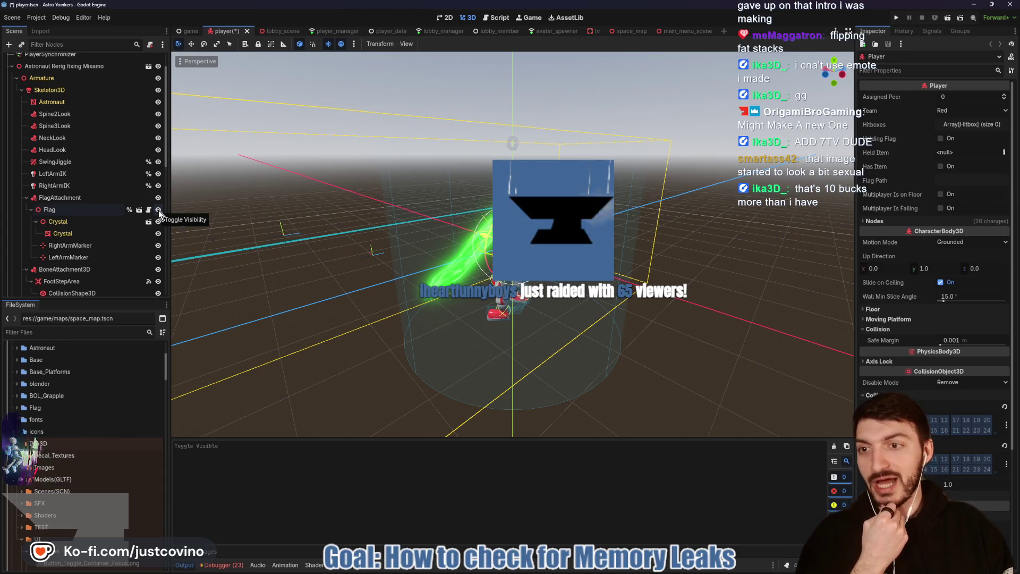
Step: Hide the Flag node again, save the player scene, and bring the Astro Yoinkers Steam page forward
{"action": "left_click", "coordinate": [158, 209]}
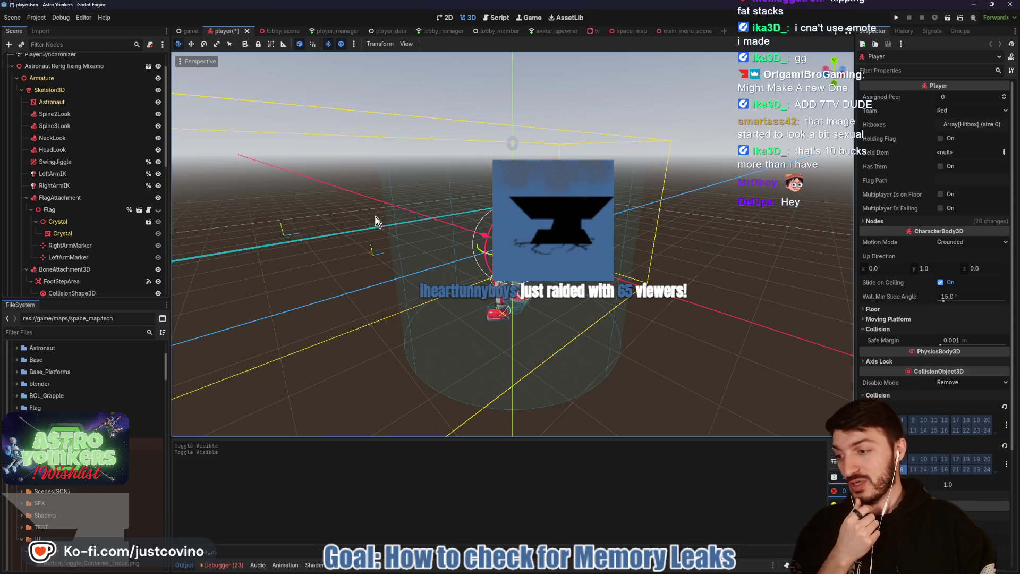
{"action": "left_click_drag", "start_coordinate": [371, 219], "coordinate": [416, 222]}
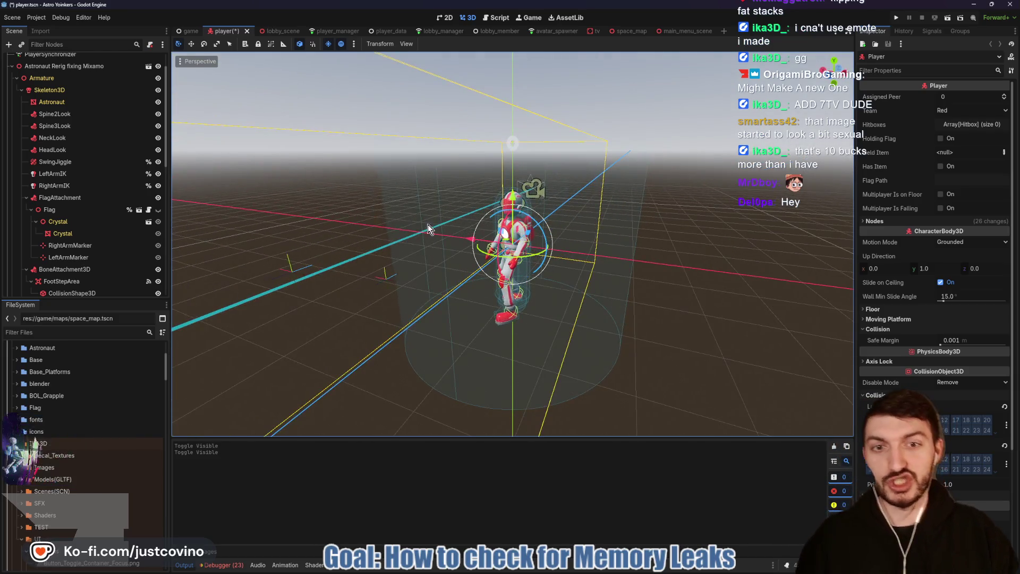
{"action": "key", "text": "ctrl+s"}
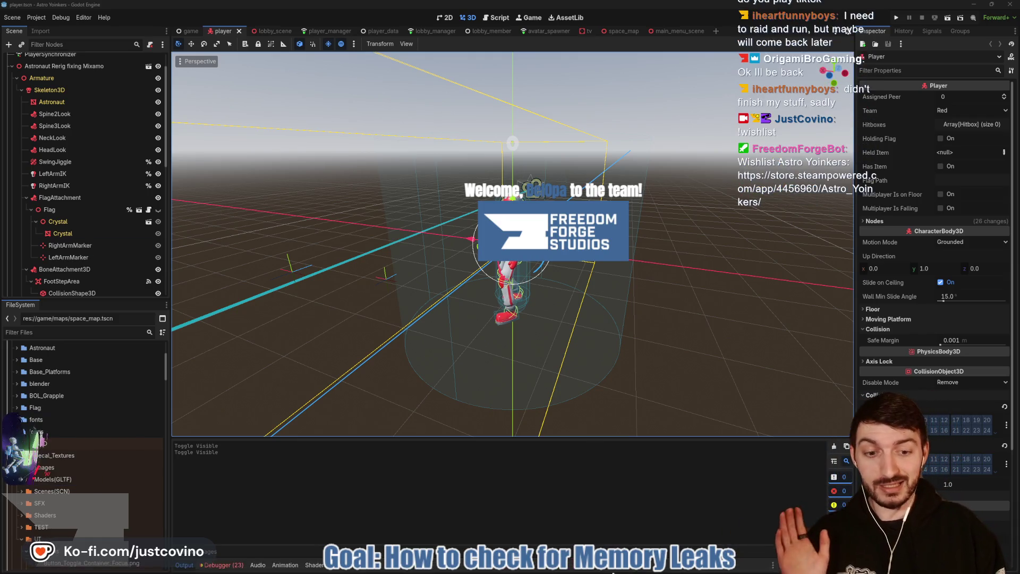
{"action": "left_click", "coordinate": [607, 570]}
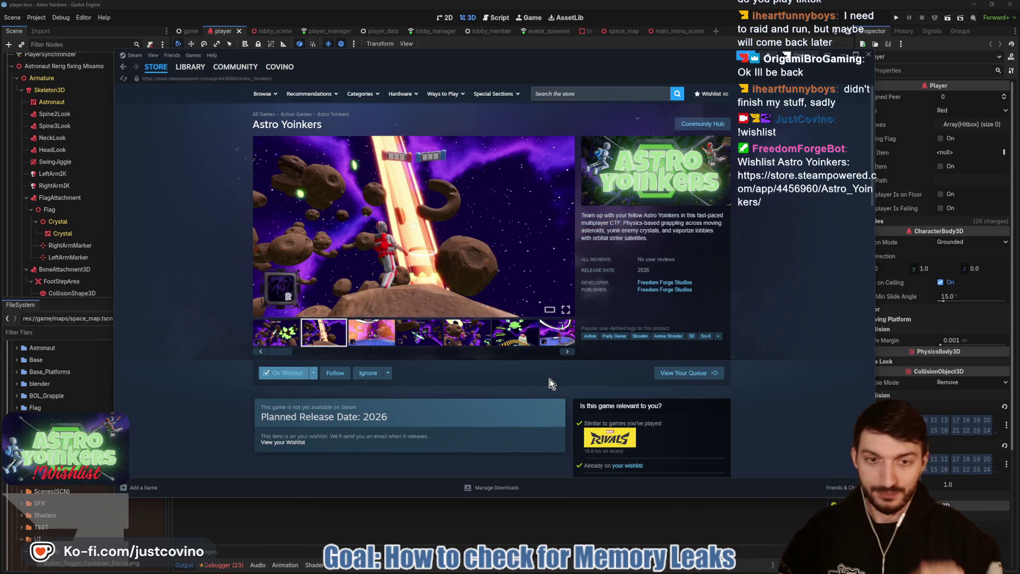
Step: Advance two Astro Yoinkers store screenshots, then return to the Godot editor
{"action": "left_click", "coordinate": [567, 230]}
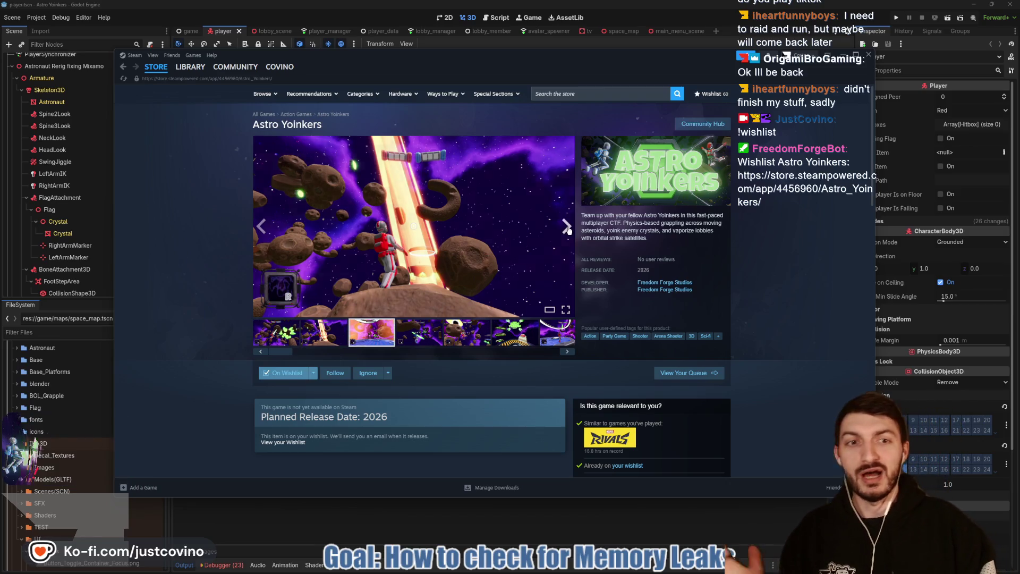
{"action": "left_click", "coordinate": [568, 230]}
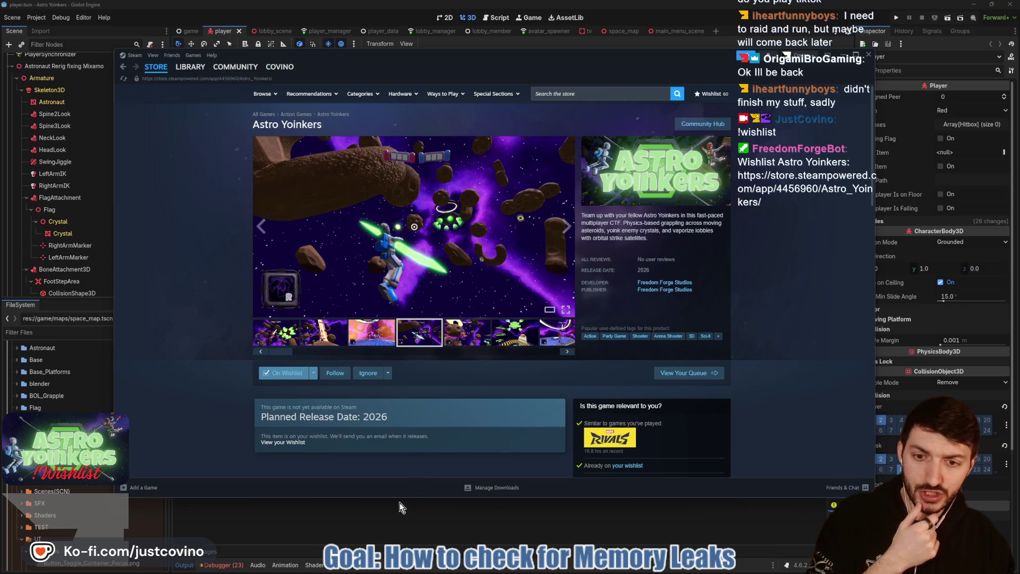
{"action": "left_click", "coordinate": [381, 528]}
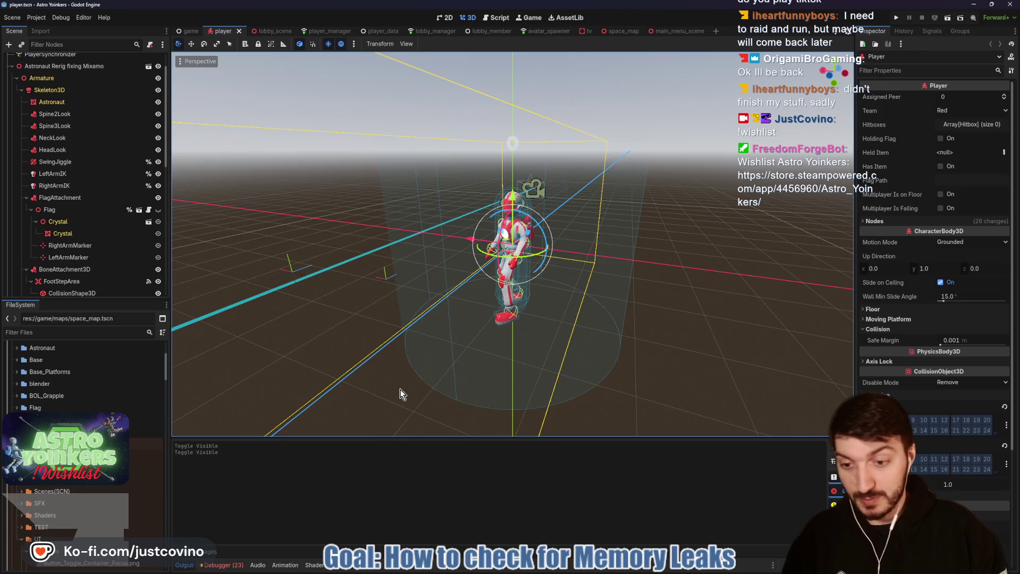
Step: Run the project to open two debug windows showing Host Lobby, Join Lobby and Settings
{"action": "left_click", "coordinate": [896, 17]}
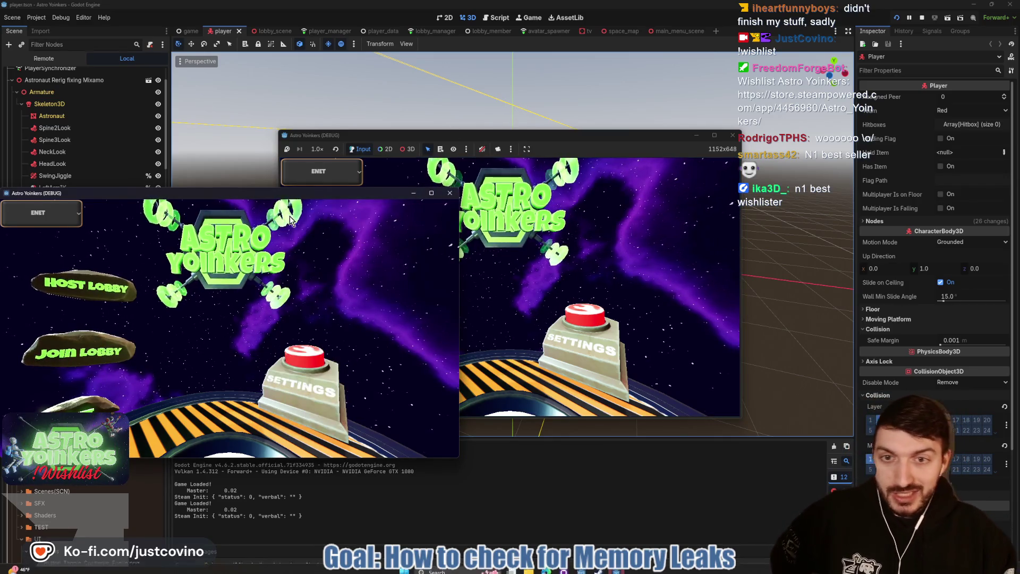
Step: Arrange the two game windows side by side and host a lobby in the left instance
{"action": "mouse_move", "coordinate": [205, 199]}
{"action": "left_mouse_down"}
{"action": "mouse_move", "coordinate": [698, 175]}
{"action": "mouse_move", "coordinate": [735, 162]}
{"action": "left_mouse_up"}
{"action": "left_click_drag", "start_coordinate": [543, 135], "coordinate": [326, 139]}
{"action": "left_click_drag", "start_coordinate": [705, 155], "coordinate": [699, 143]}
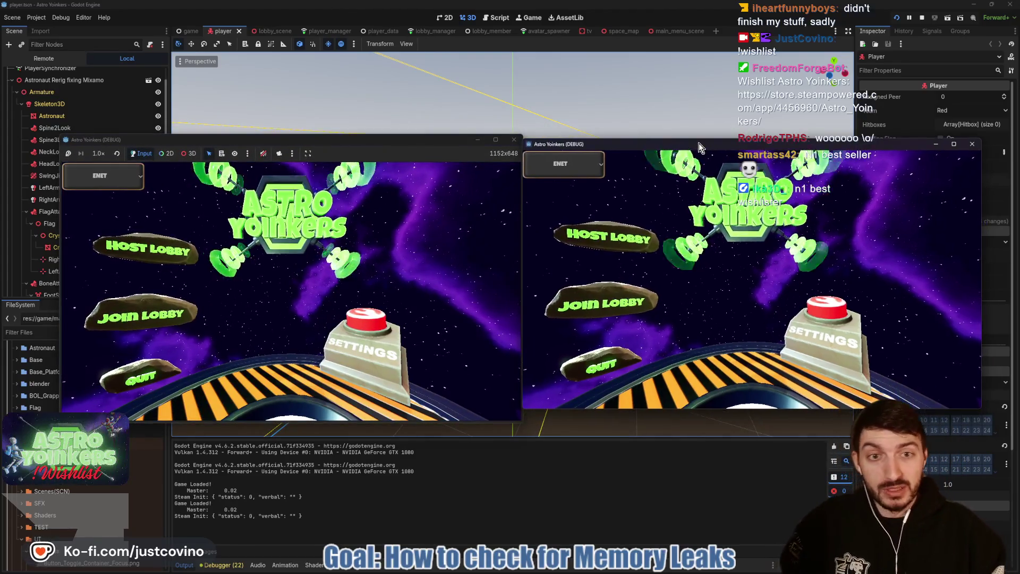
{"action": "left_click", "coordinate": [139, 253]}
{"action": "left_click", "coordinate": [287, 271]}
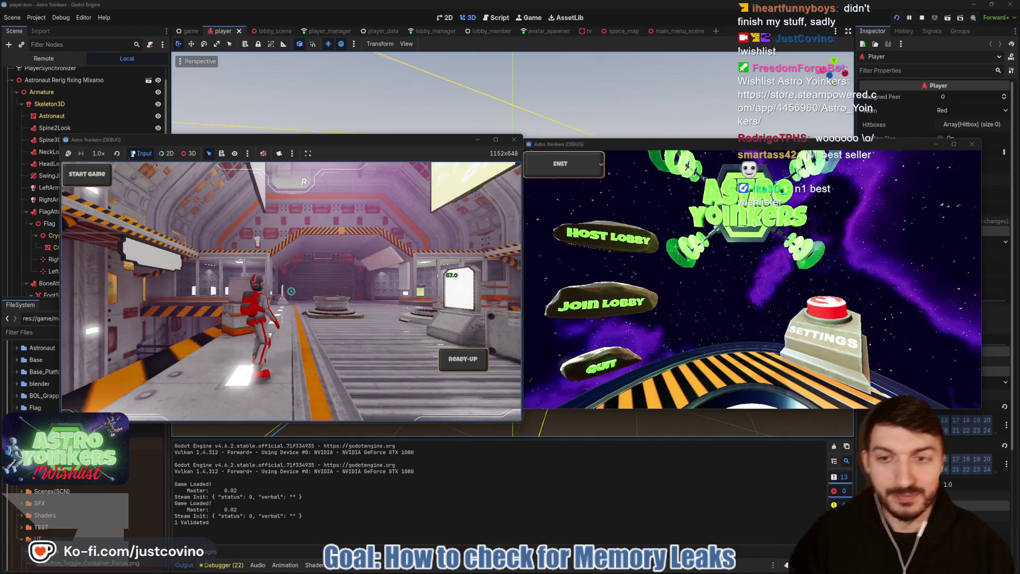
Step: Join from the right instance, ready up both players, start the match, then stop the game
{"action": "left_click", "coordinate": [601, 307]}
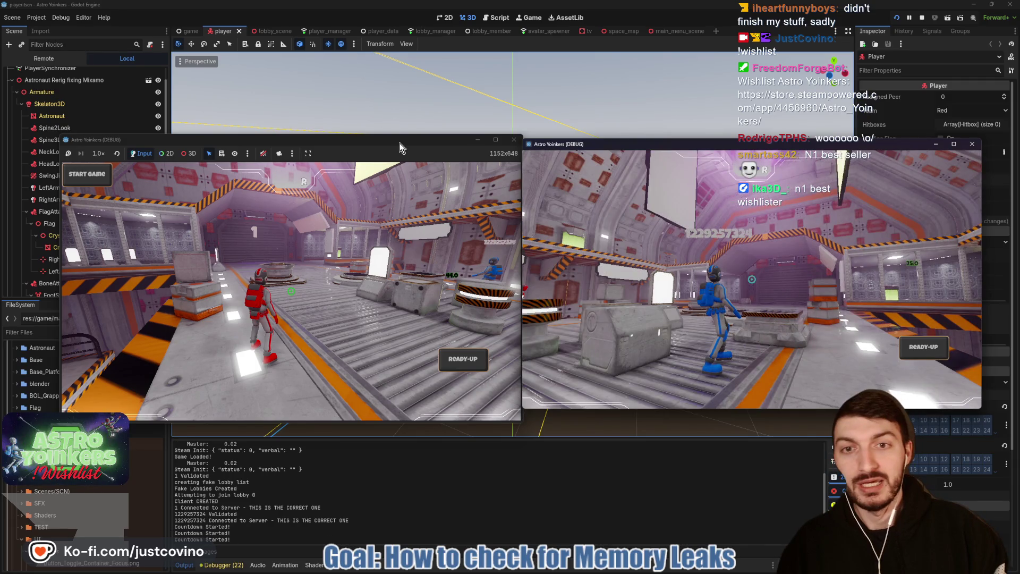
{"action": "left_click", "coordinate": [400, 143]}
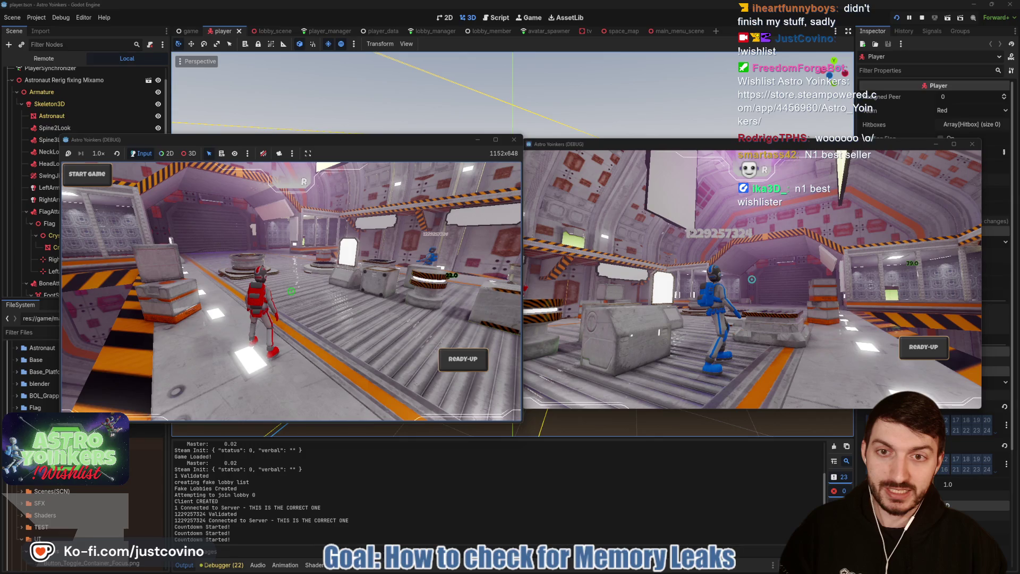
{"action": "left_click", "coordinate": [921, 359]}
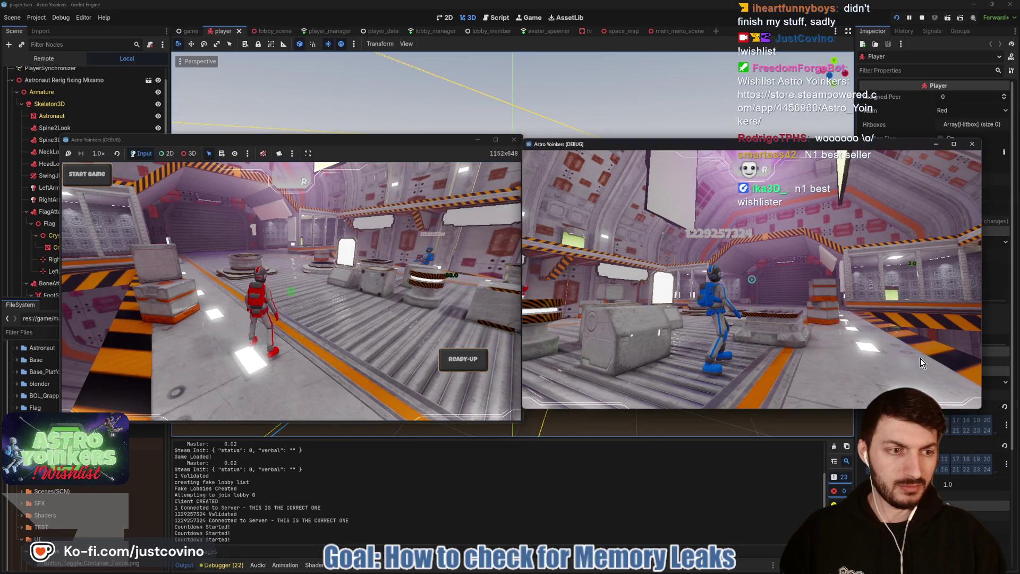
{"action": "left_click", "coordinate": [463, 359]}
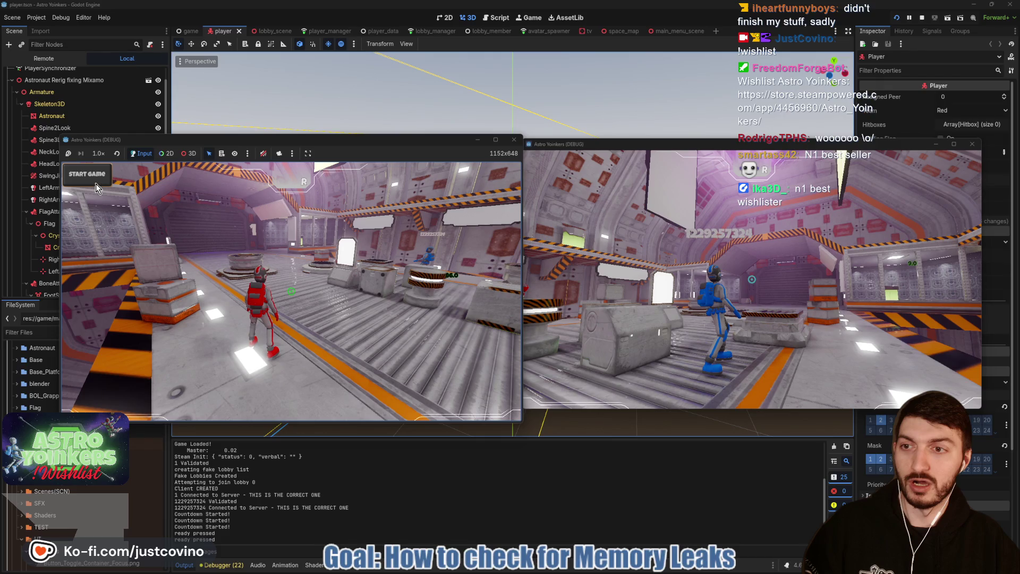
{"action": "left_click", "coordinate": [96, 183]}
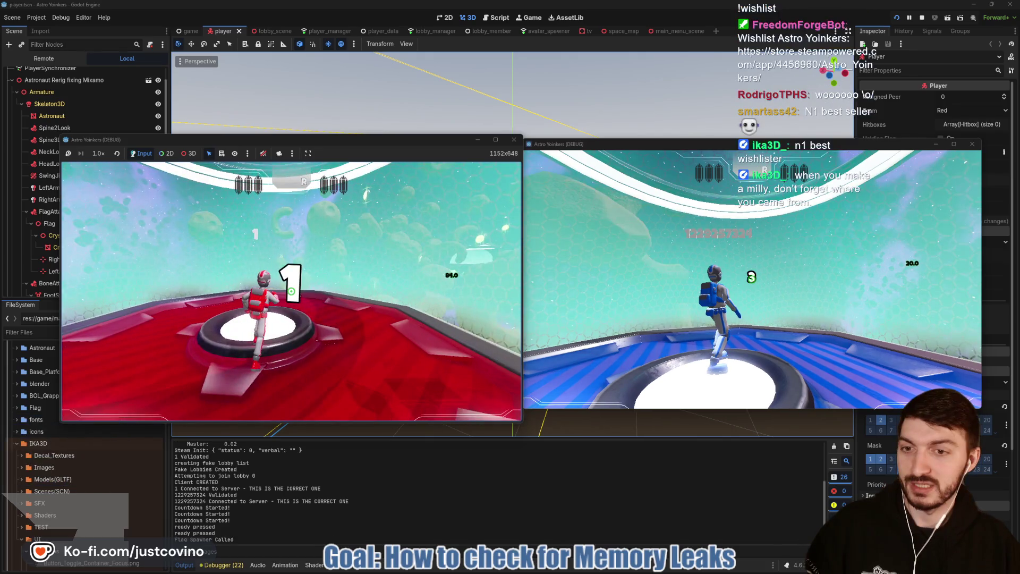
{"action": "key", "text": "w"}
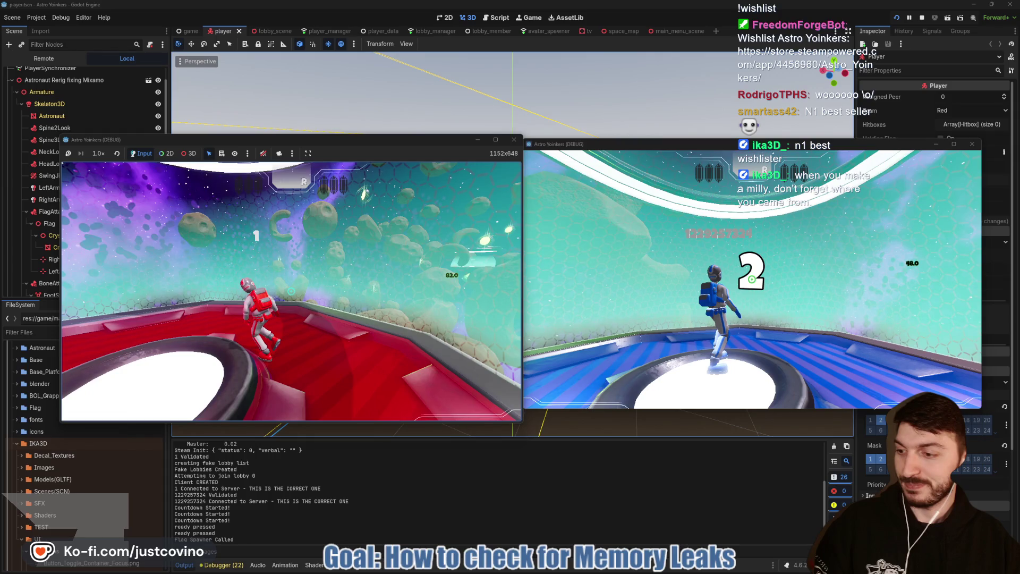
{"action": "key", "text": "F8"}
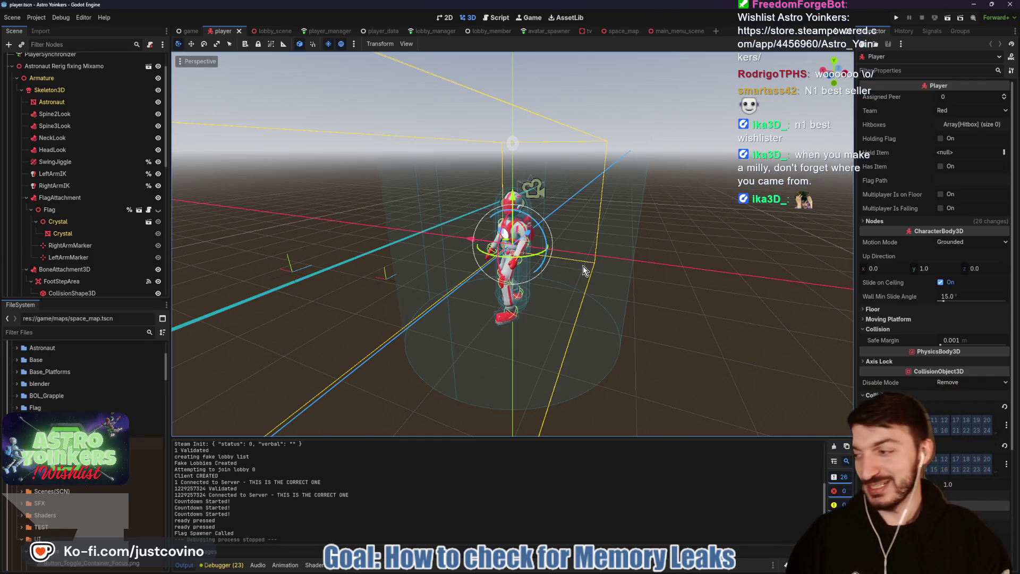
Step: Save the player scene with Ctrl+S, then switch to the player.gd script
{"action": "mouse_move", "coordinate": [567, 271]}
{"action": "left_mouse_down"}
{"action": "mouse_move", "coordinate": [563, 240]}
{"action": "mouse_move", "coordinate": [583, 246]}
{"action": "left_mouse_up"}
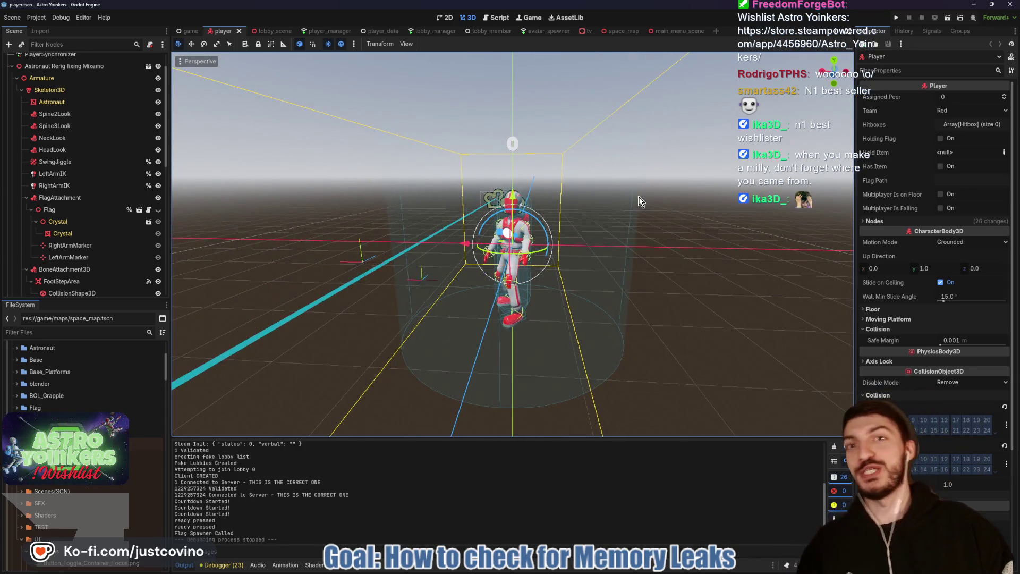
{"action": "key", "text": "ctrl+s"}
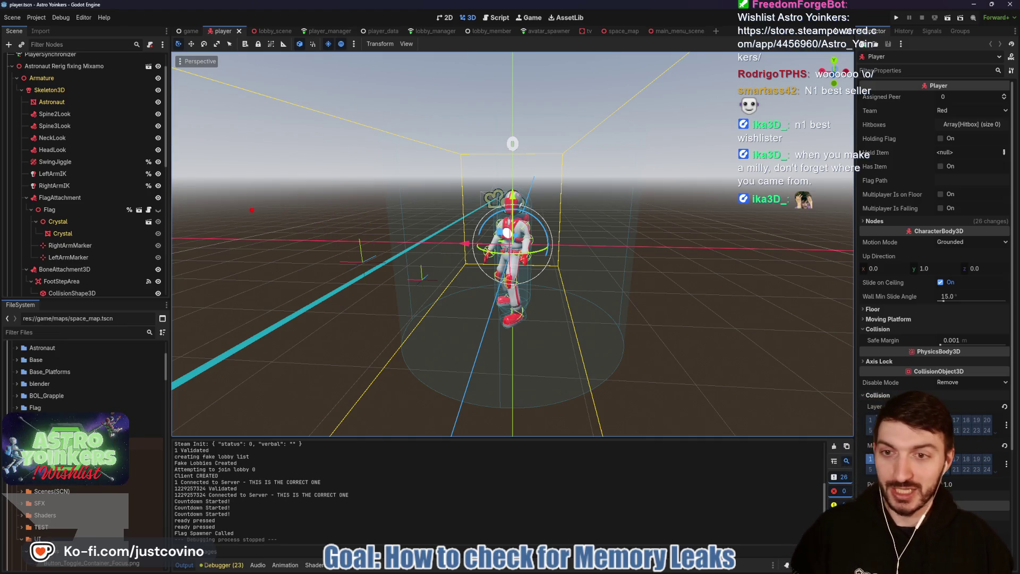
{"action": "left_click_drag", "start_coordinate": [214, 204], "coordinate": [346, 360]}
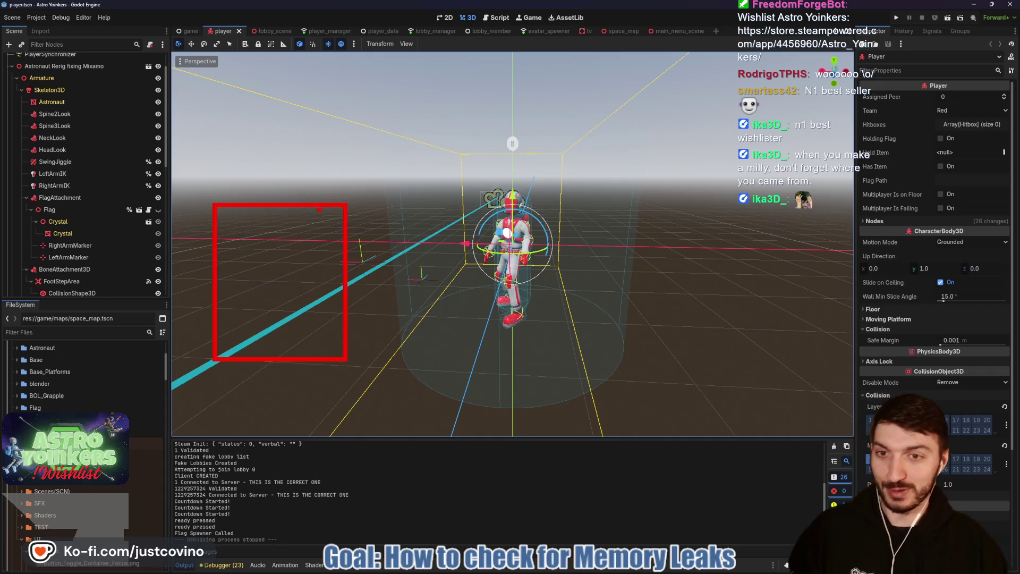
{"action": "left_click_drag", "start_coordinate": [310, 198], "coordinate": [499, 96]}
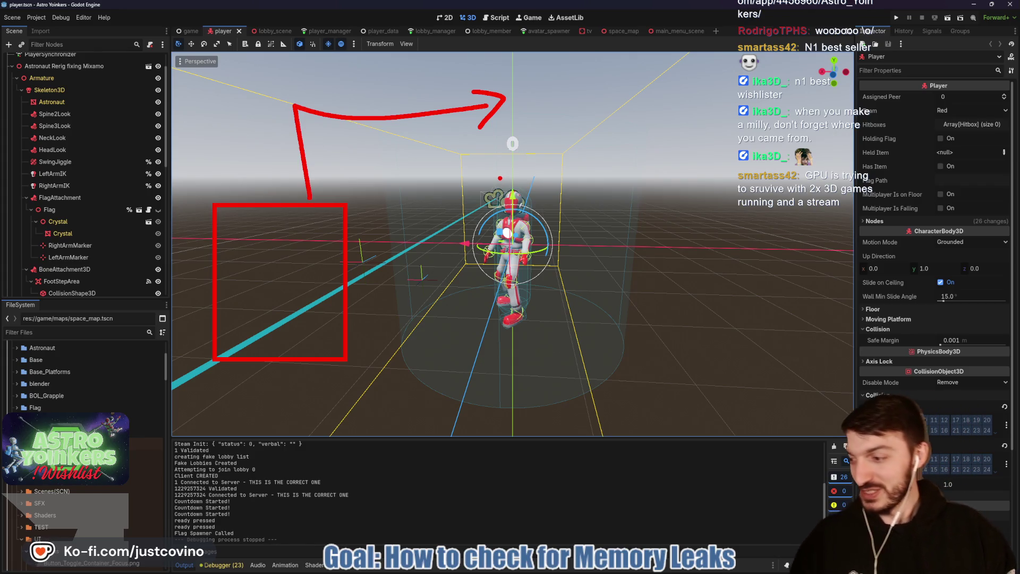
{"action": "key", "text": "Escape"}
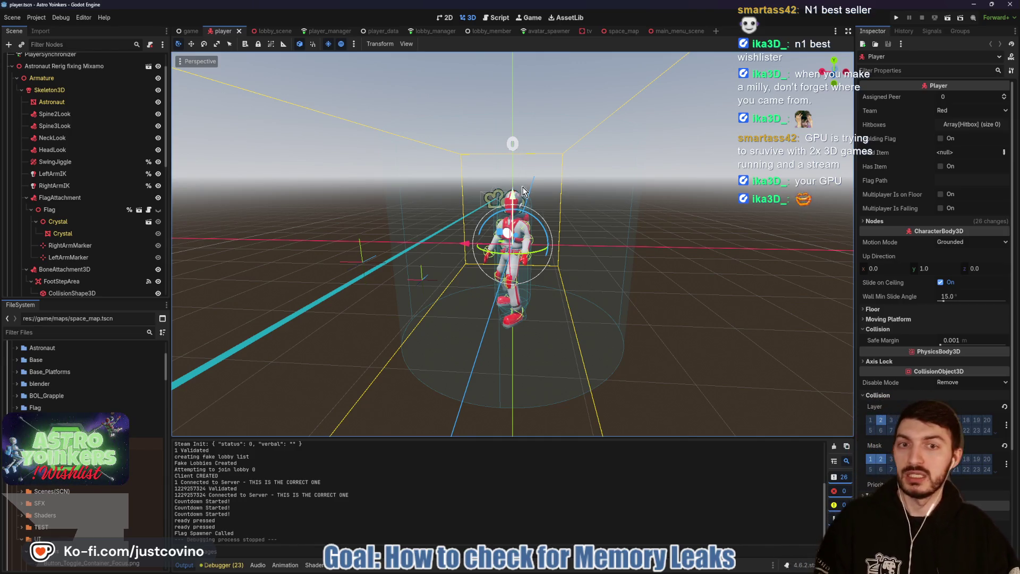
{"action": "left_click", "coordinate": [499, 14]}
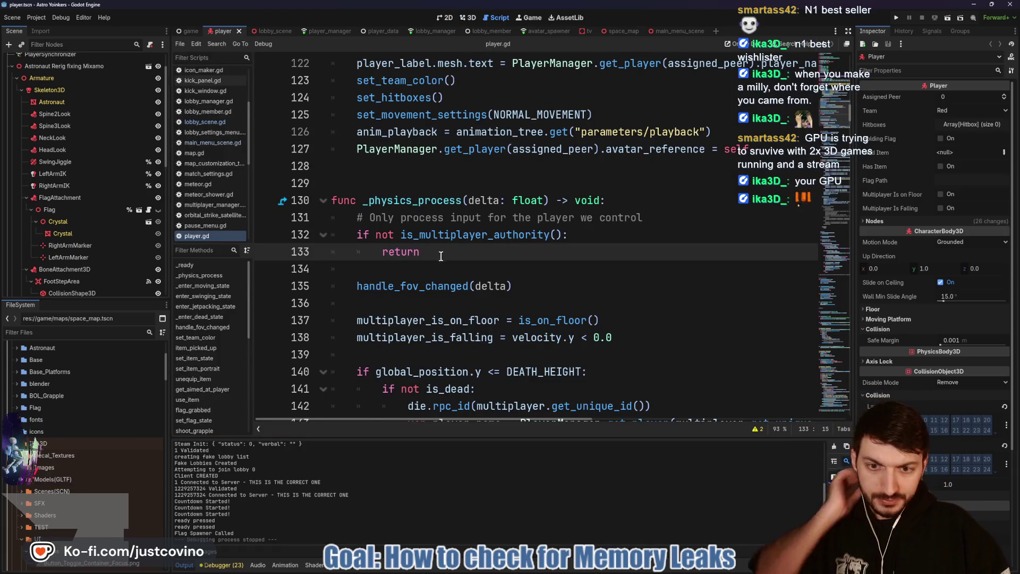
Step: Scroll player.gd to line 136, then switch to the player_manager scene's player_manager.gd script
{"action": "scroll", "coordinate": [441, 252], "scroll_direction": "down", "scroll_amount": 4}
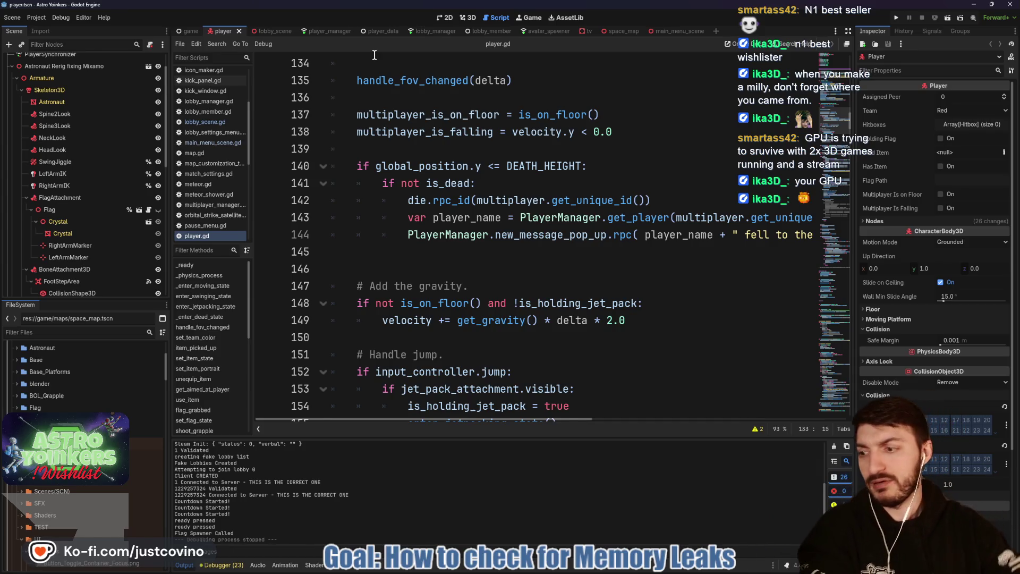
{"action": "left_click", "coordinate": [403, 95]}
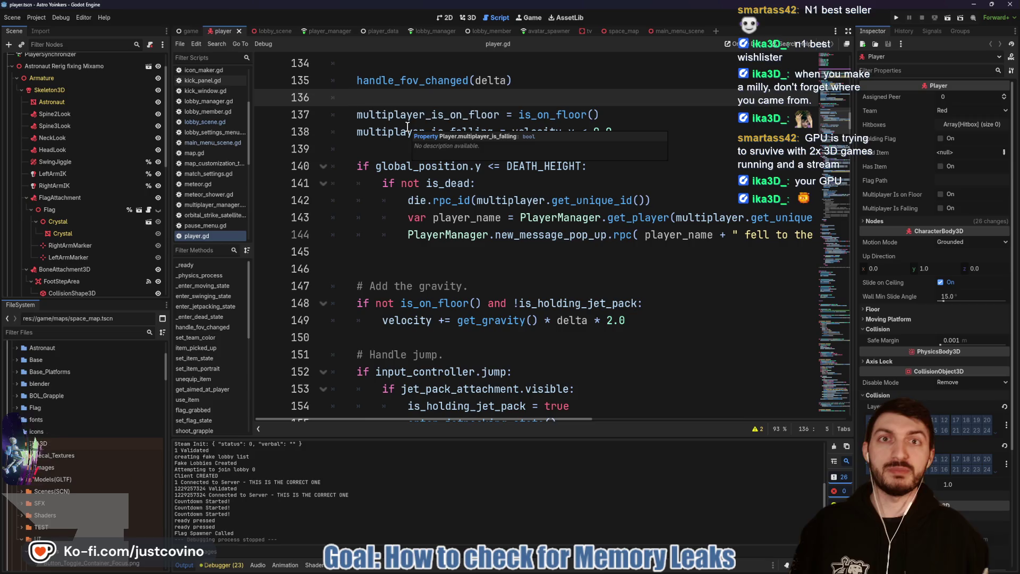
{"action": "left_click", "coordinate": [326, 33]}
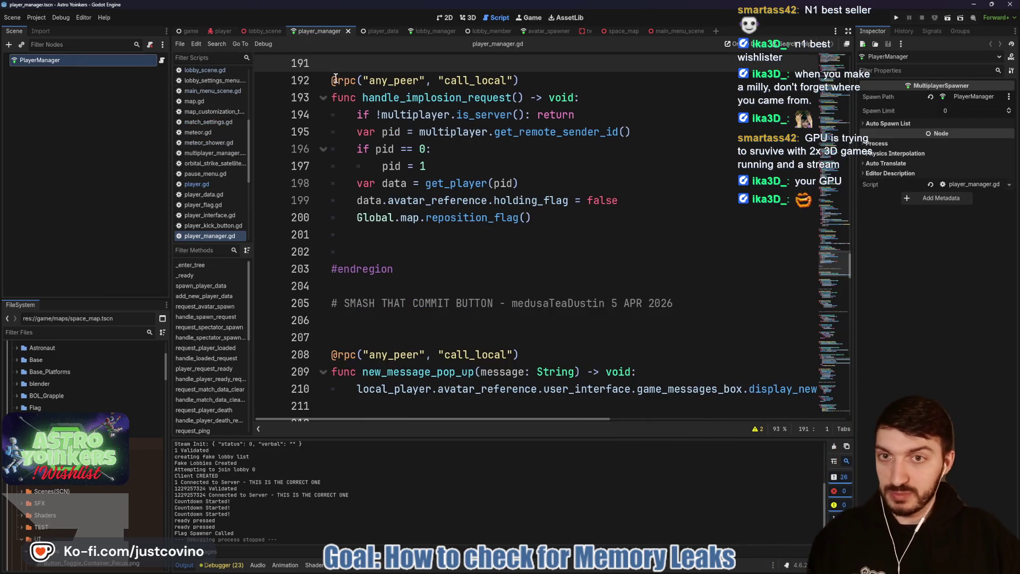
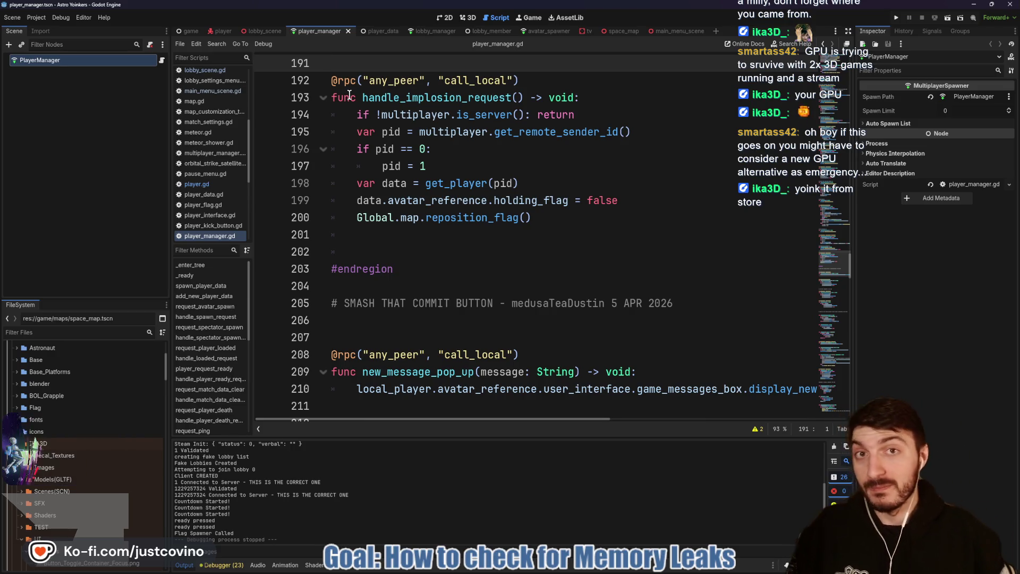
Step: Save the player_manager.gd script in Godot
{"action": "left_click", "coordinate": [420, 241]}
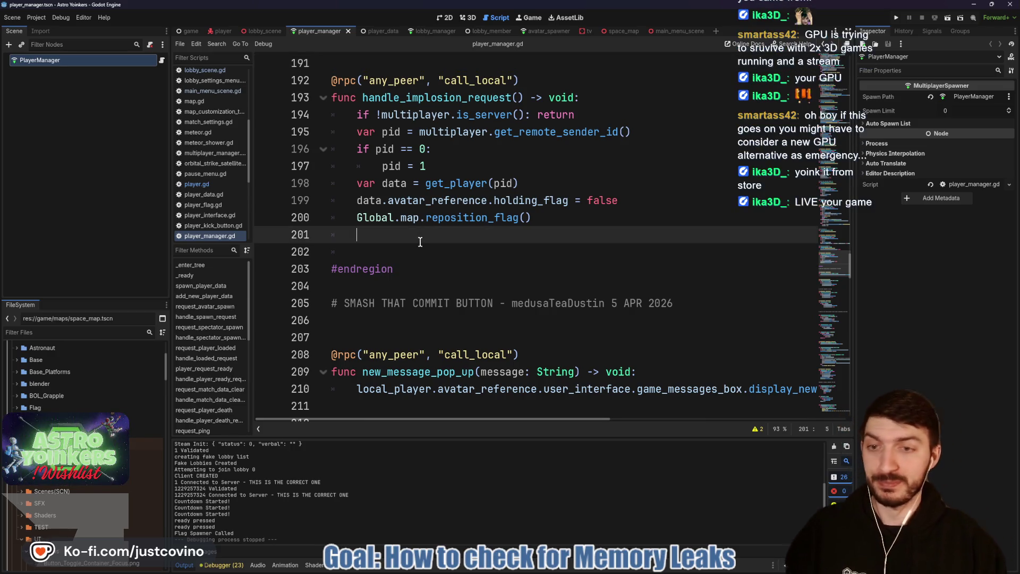
{"action": "key", "text": "ctrl+s"}
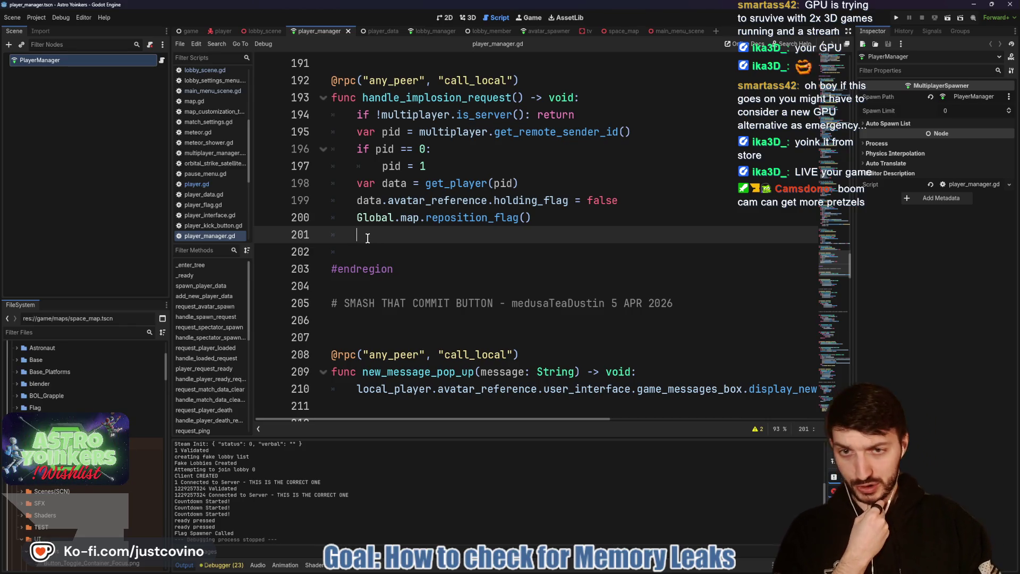
{"action": "scroll", "coordinate": [368, 238], "scroll_direction": "up", "scroll_amount": 5}
{"action": "scroll", "coordinate": [393, 240], "scroll_direction": "down", "scroll_amount": 4}
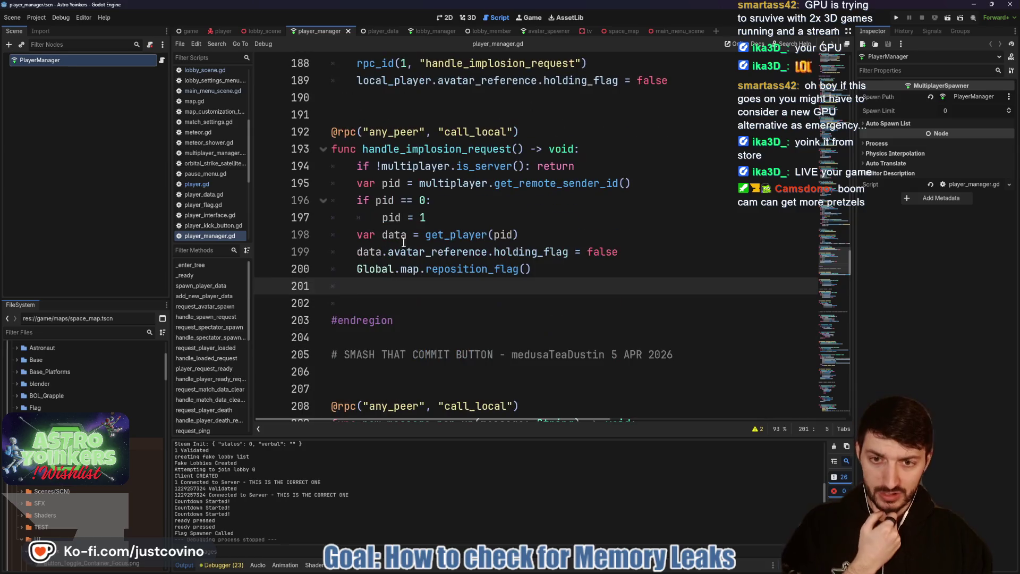
Step: Select handle_implosion_request, then show the player scene in the 3D editor
{"action": "double_click", "coordinate": [434, 150]}
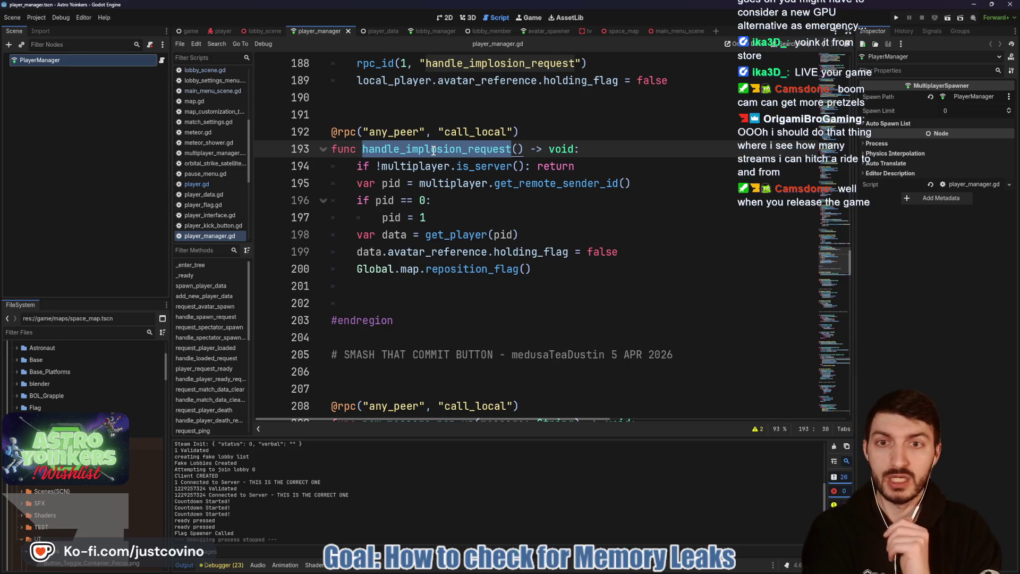
{"action": "left_click", "coordinate": [223, 32]}
{"action": "left_click", "coordinate": [470, 18]}
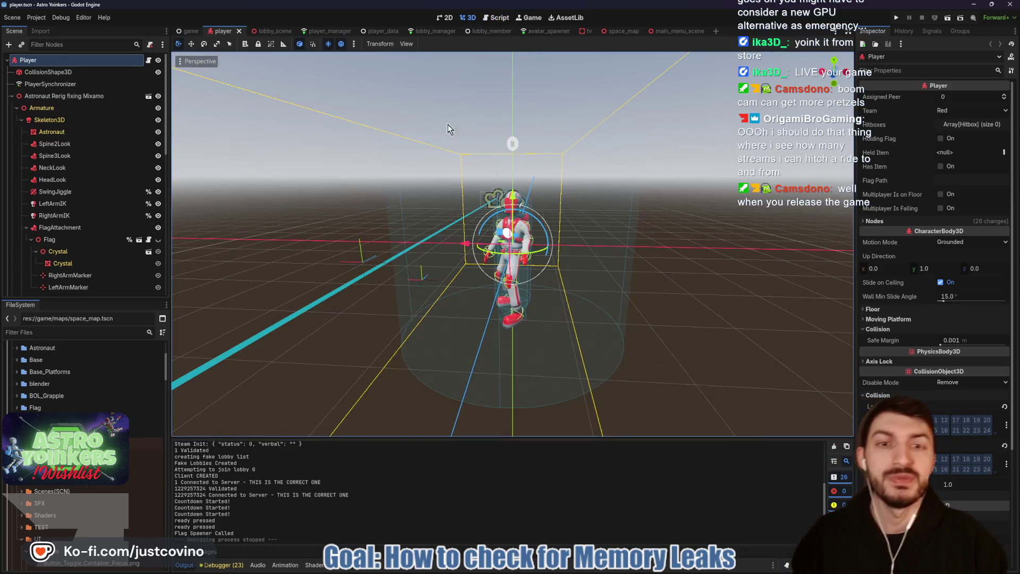
Step: Toggle the Flag node's visibility on and off, save the player scene, and open player_flag.gd
{"action": "left_click", "coordinate": [158, 240]}
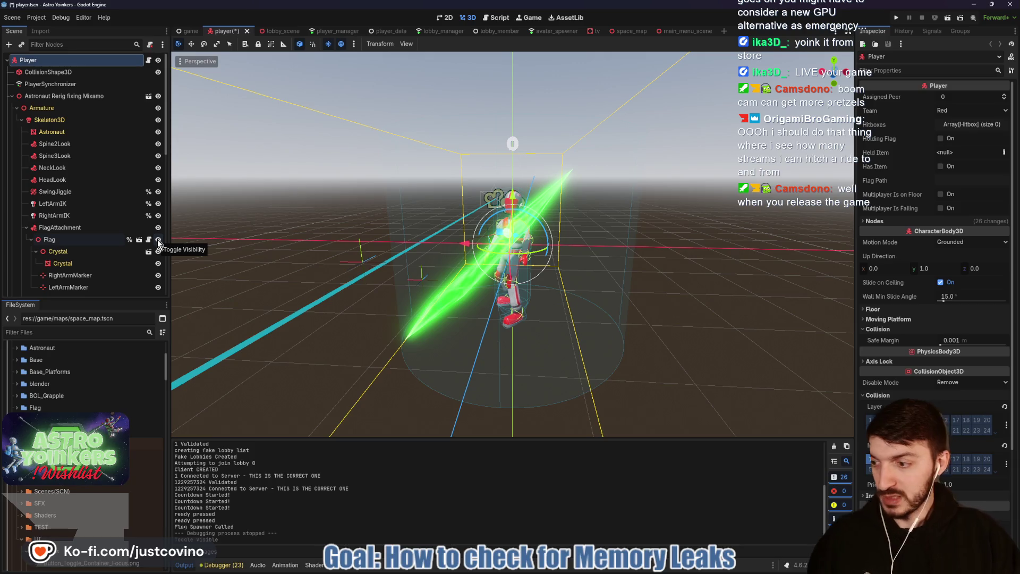
{"action": "left_click", "coordinate": [158, 240]}
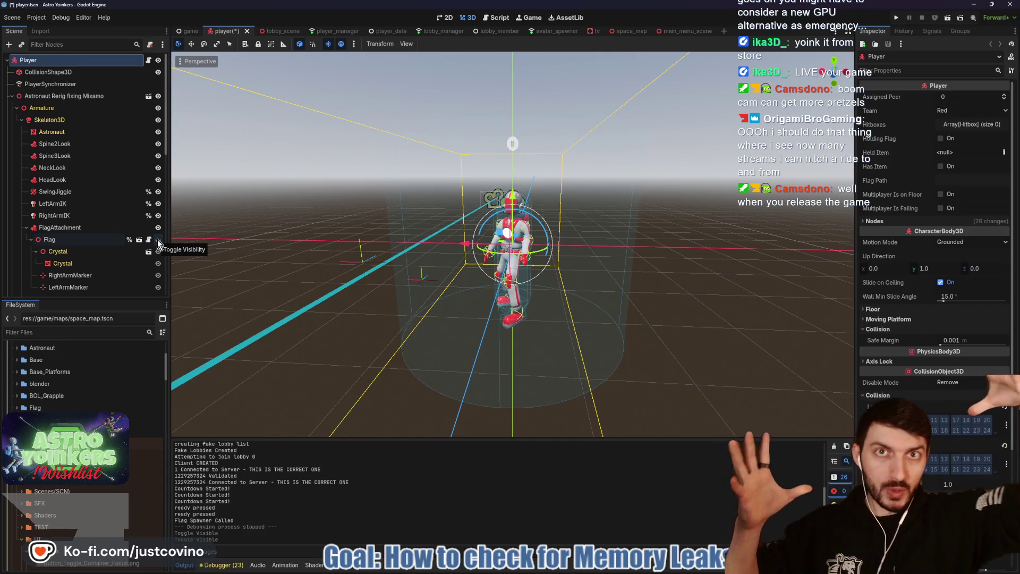
{"action": "key", "text": "ctrl+s"}
{"action": "left_click", "coordinate": [149, 239]}
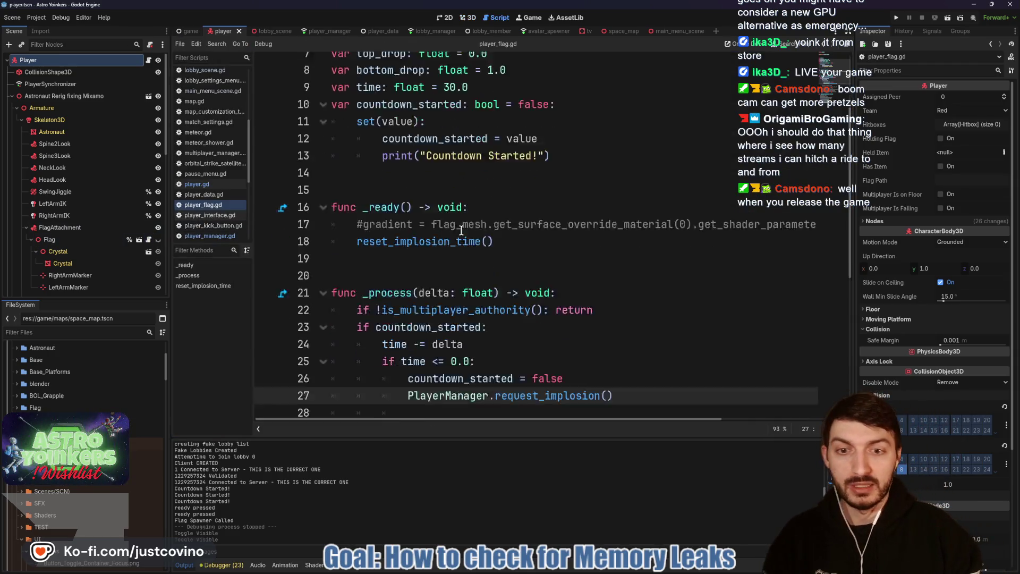
Step: In player_manager.gd, select request_implosion and its rpc_id call on line 188
{"action": "left_click", "coordinate": [325, 32]}
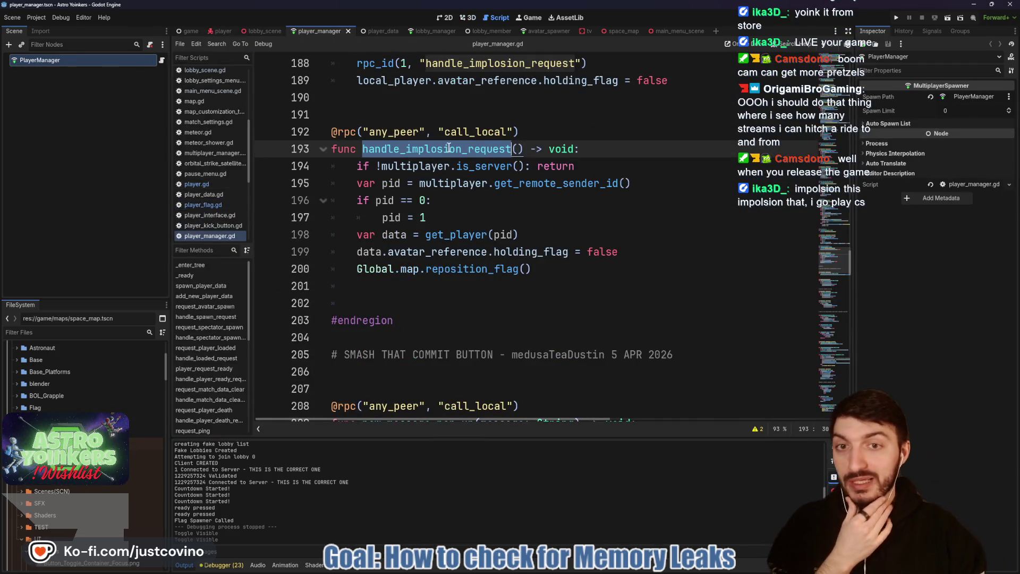
{"action": "scroll", "coordinate": [454, 146], "scroll_direction": "up", "scroll_amount": 3}
{"action": "left_click", "coordinate": [414, 201]}
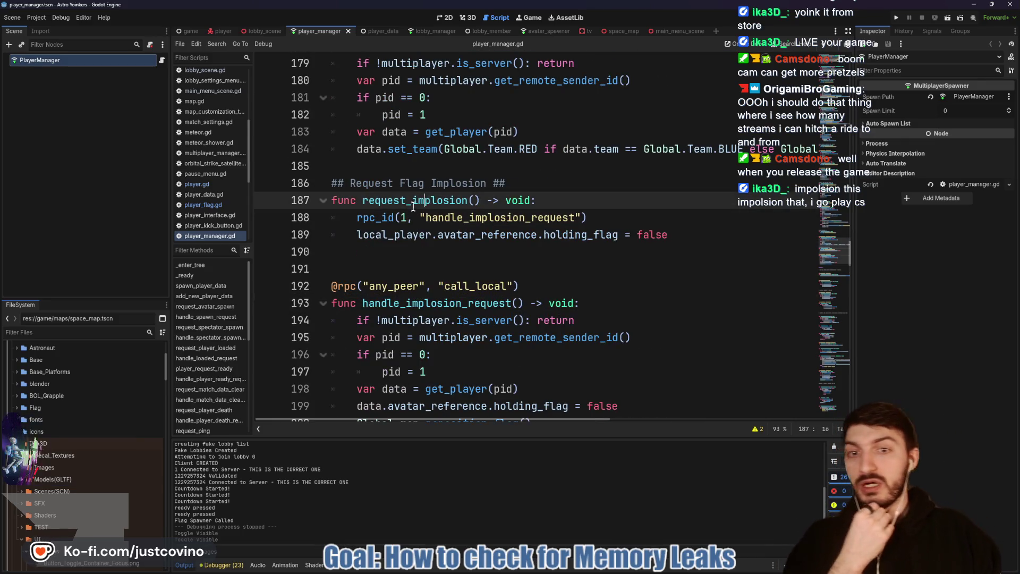
{"action": "double_click", "coordinate": [406, 202]}
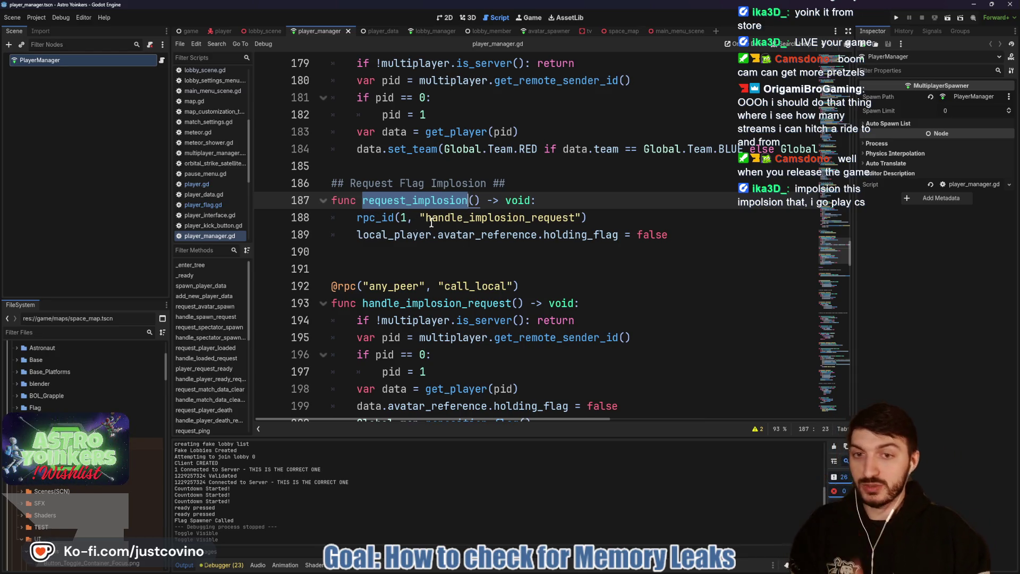
{"action": "left_click_drag", "start_coordinate": [609, 214], "coordinate": [265, 223]}
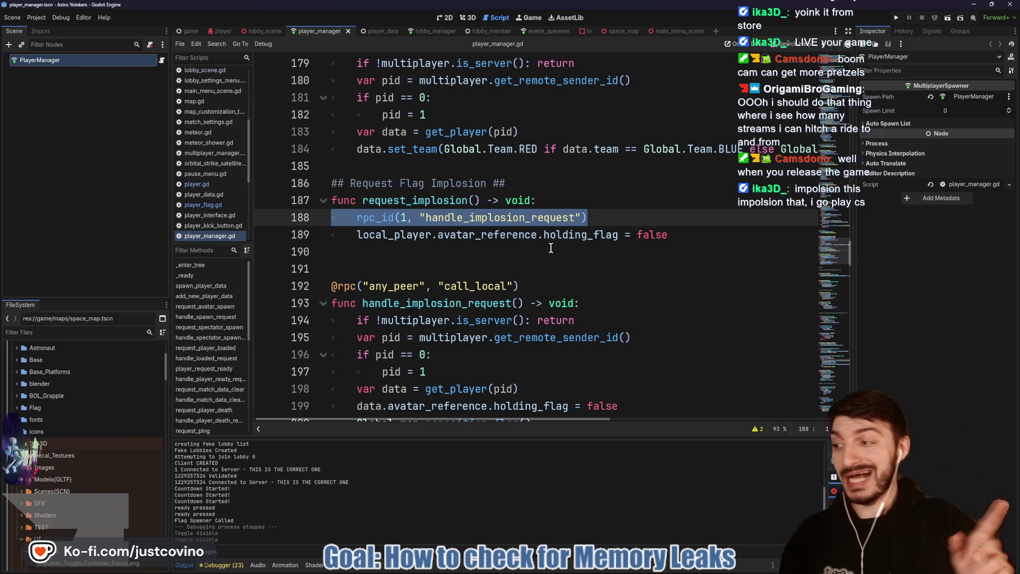
Step: Review the handle_implosion_request body on lines 193-199, then save the scripts
{"action": "scroll", "coordinate": [548, 234], "scroll_direction": "down", "scroll_amount": 4}
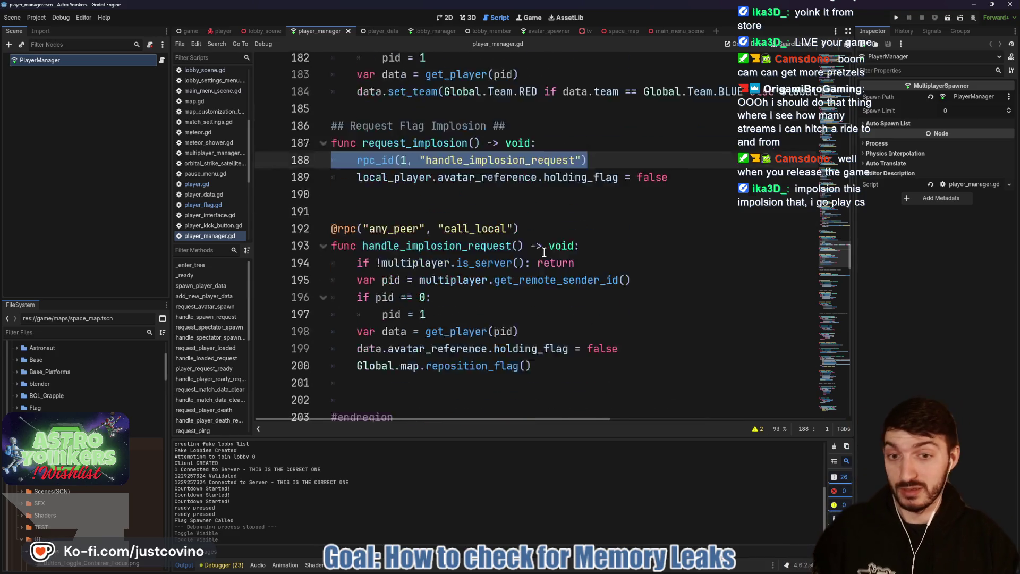
{"action": "scroll", "coordinate": [558, 239], "scroll_direction": "up", "scroll_amount": 1}
{"action": "mouse_move", "coordinate": [647, 246]}
{"action": "left_mouse_down"}
{"action": "mouse_move", "coordinate": [372, 234]}
{"action": "mouse_move", "coordinate": [326, 151]}
{"action": "left_mouse_up"}
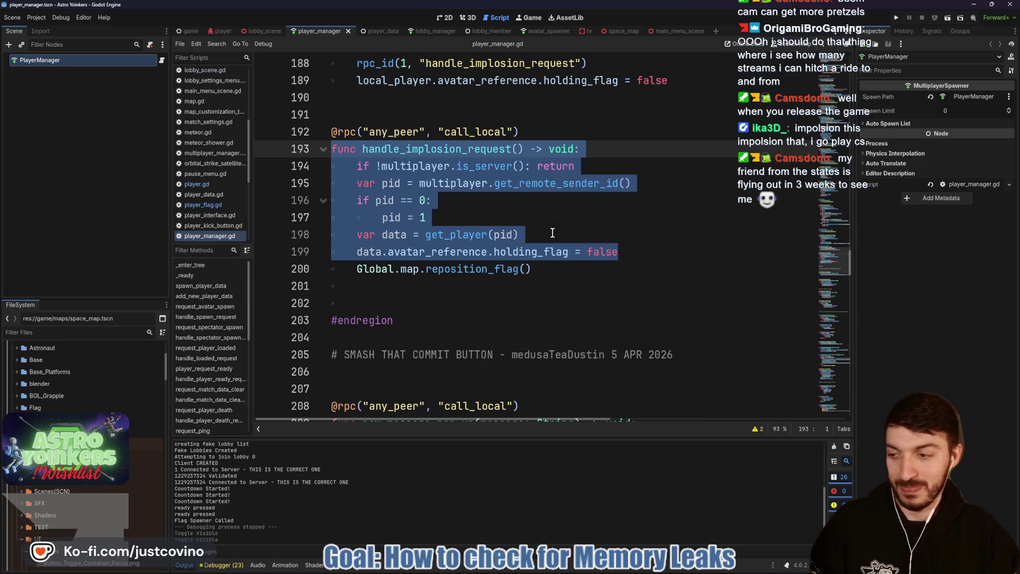
{"action": "left_click", "coordinate": [492, 217]}
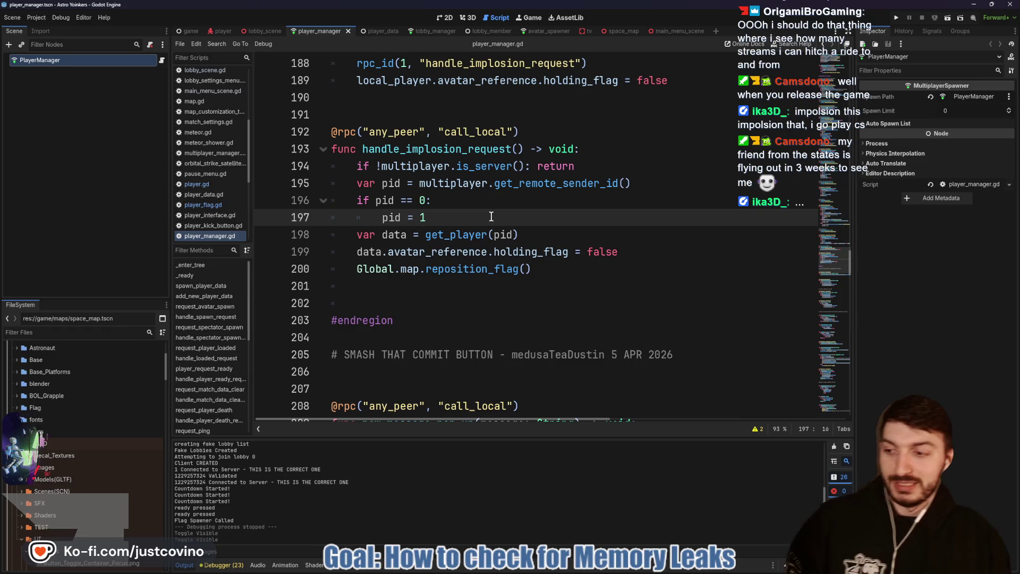
{"action": "key", "text": "ctrl+s"}
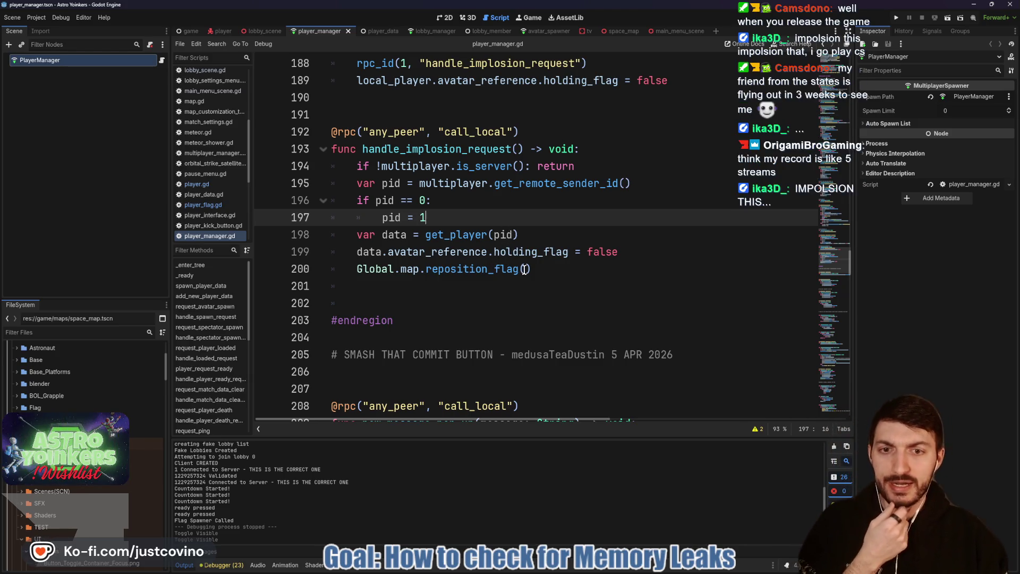
{"action": "scroll", "coordinate": [540, 271], "scroll_direction": "down", "scroll_amount": 1}
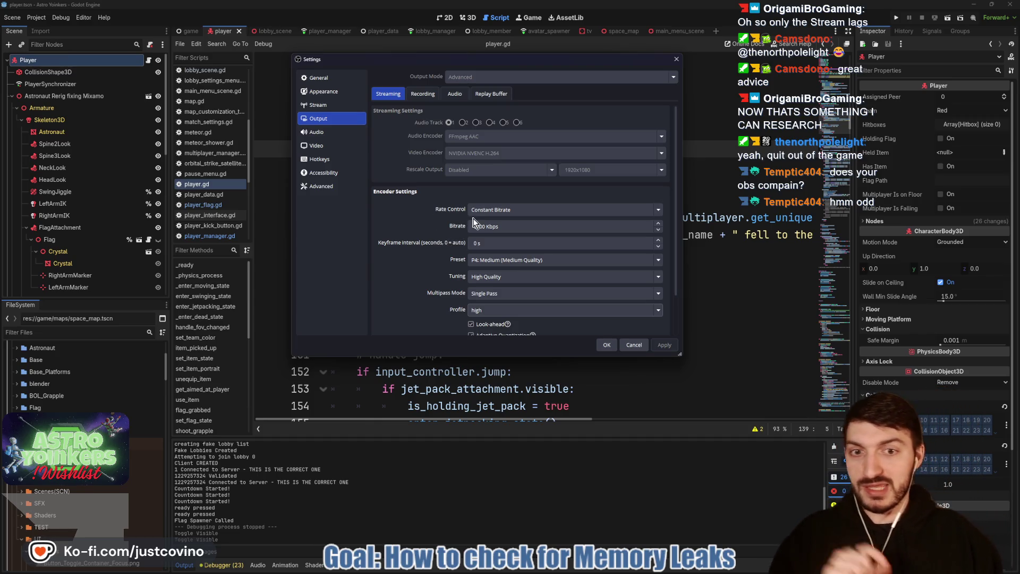
Step: Check the Preset and Tuning options, keeping P4 Medium and High Quality, then close Settings unchanged
{"action": "left_click", "coordinate": [481, 262]}
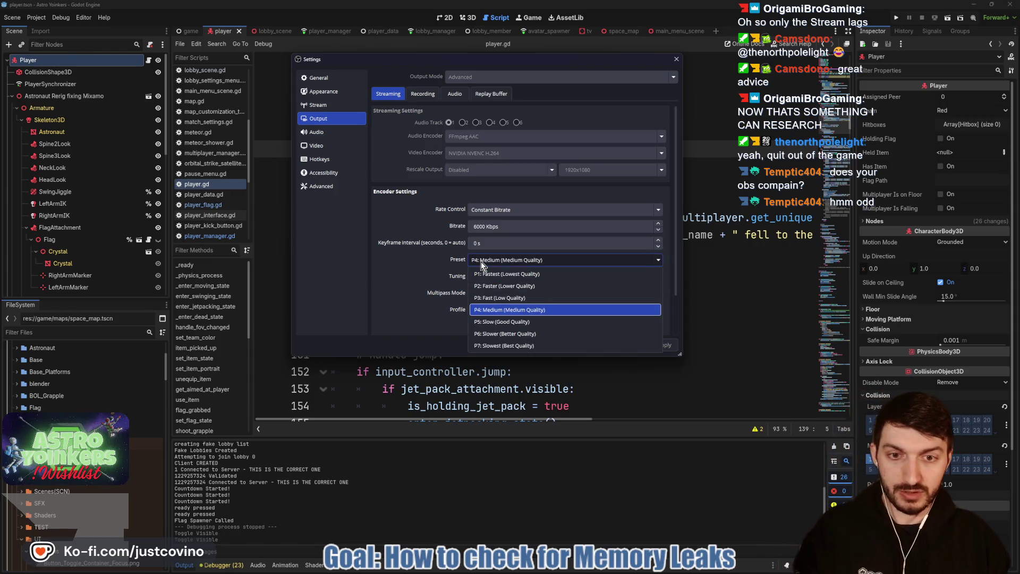
{"action": "left_click", "coordinate": [481, 262]}
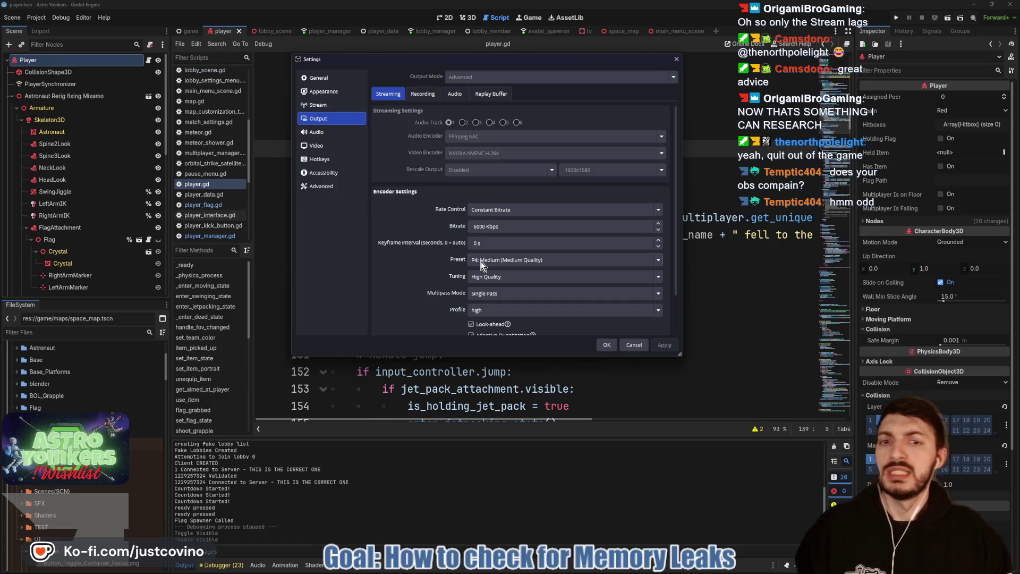
{"action": "left_click", "coordinate": [487, 269]}
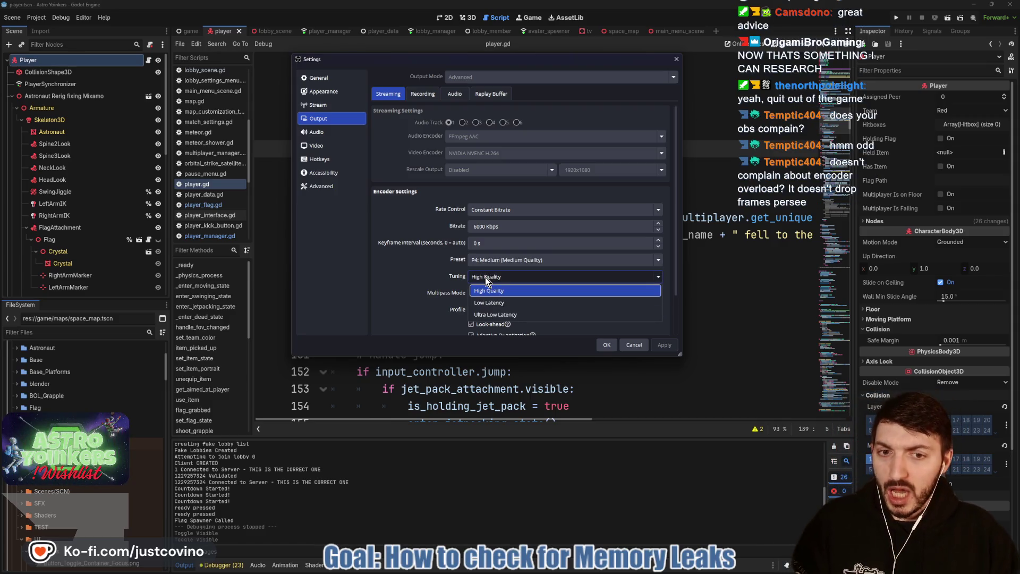
{"action": "left_click", "coordinate": [487, 269]}
{"action": "left_click", "coordinate": [480, 264]}
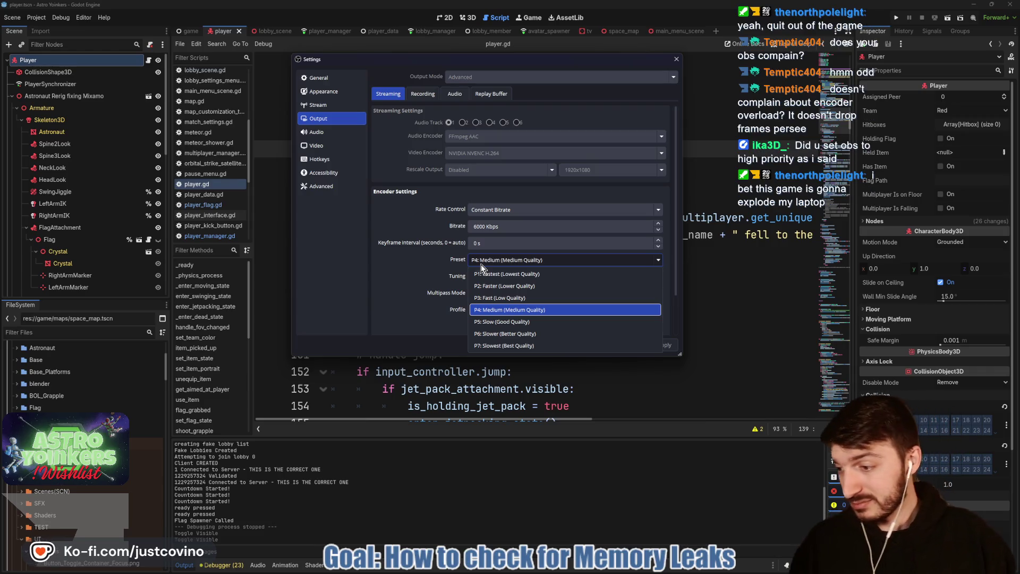
{"action": "left_click", "coordinate": [480, 264]}
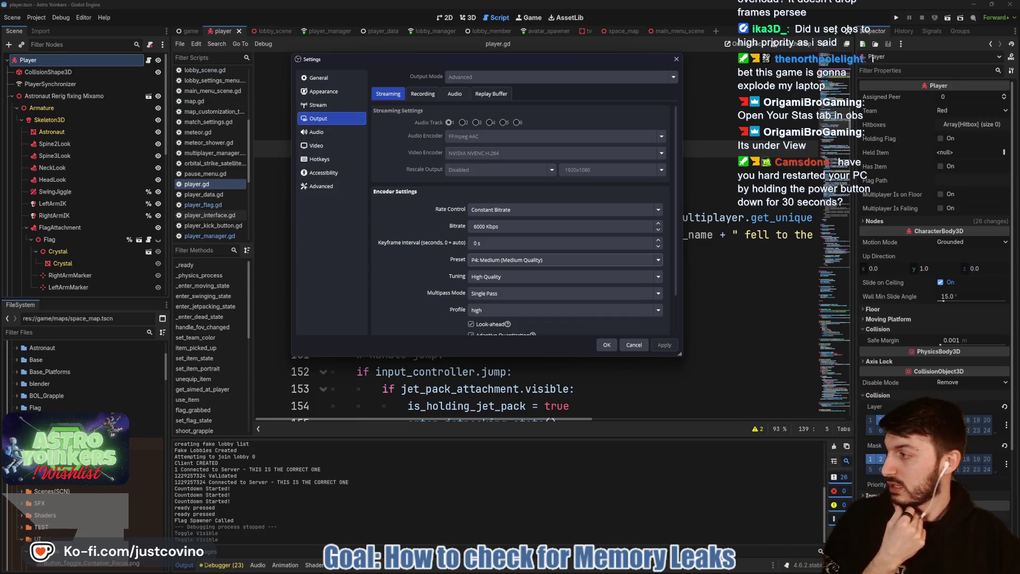
{"action": "left_click", "coordinate": [634, 345]}
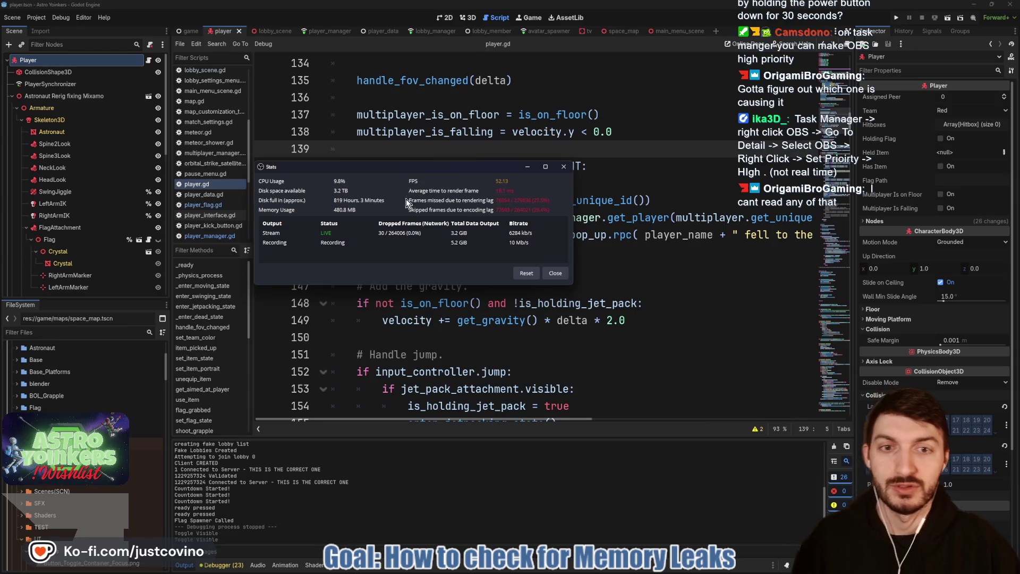
Step: Enlarge and reposition the OBS Stats window, then launch Task Manager through system search
{"action": "mouse_move", "coordinate": [574, 287]}
{"action": "left_mouse_down"}
{"action": "mouse_move", "coordinate": [749, 416]}
{"action": "mouse_move", "coordinate": [714, 399]}
{"action": "left_mouse_up"}
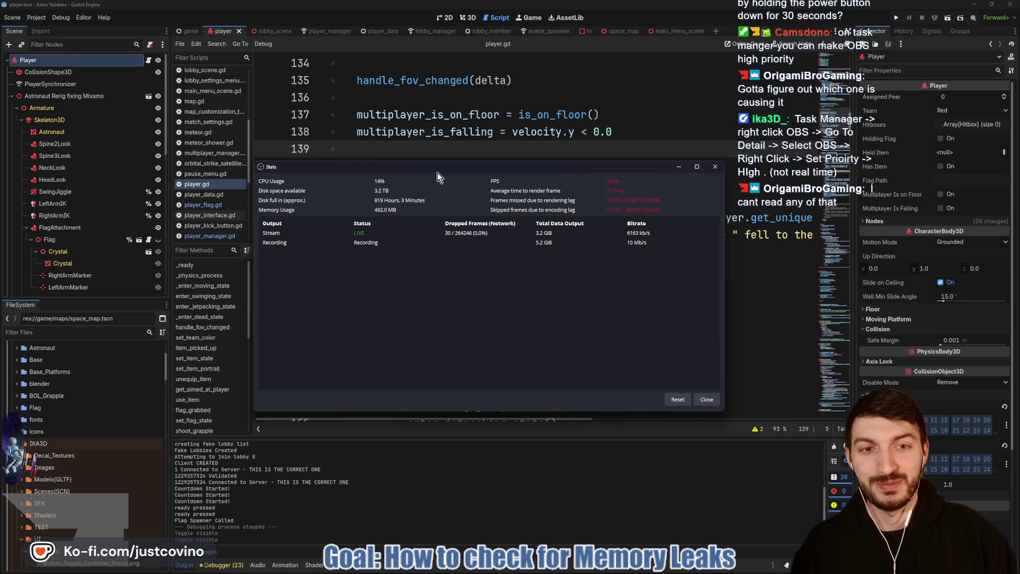
{"action": "left_click_drag", "start_coordinate": [419, 165], "coordinate": [403, 155]}
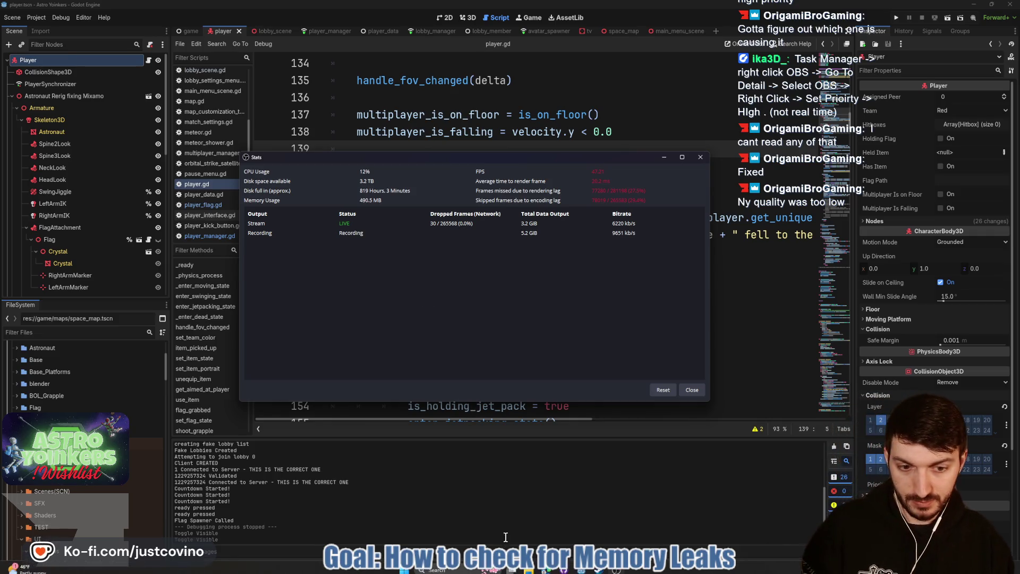
{"action": "key", "text": "super"}
{"action": "type", "text": "task"}
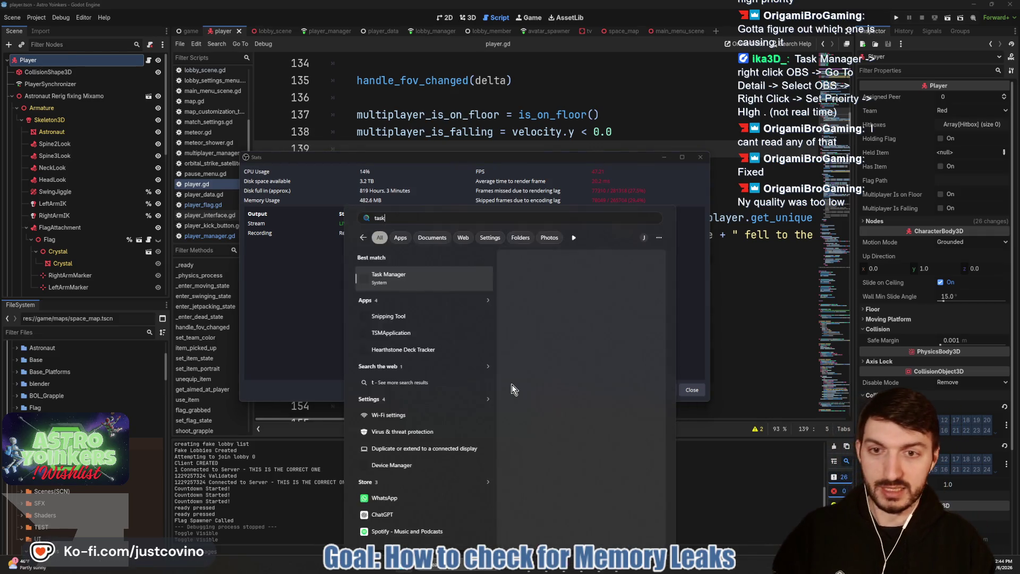
{"action": "left_click", "coordinate": [397, 277]}
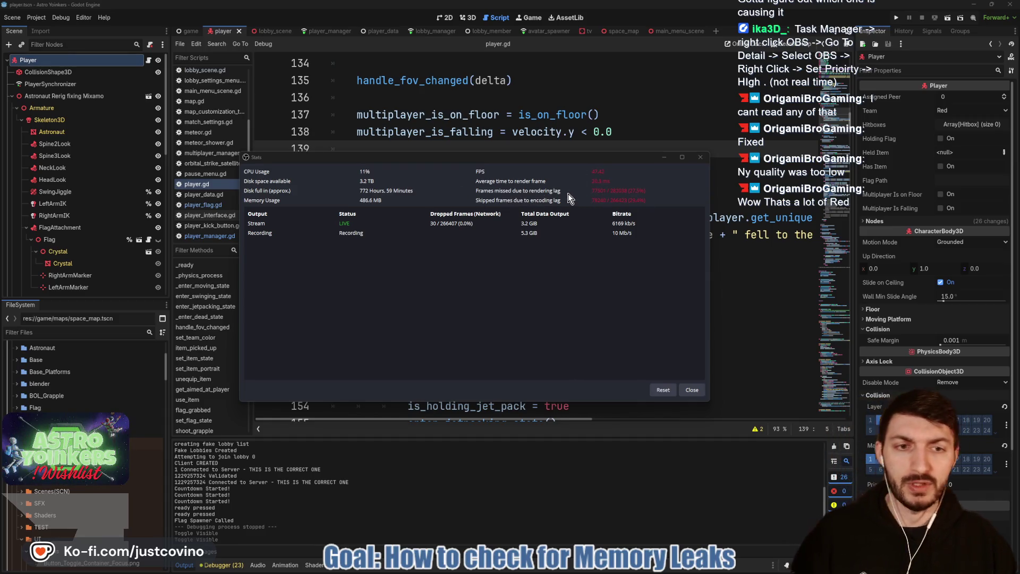
{"action": "key", "text": "ctrl+shift+Escape"}
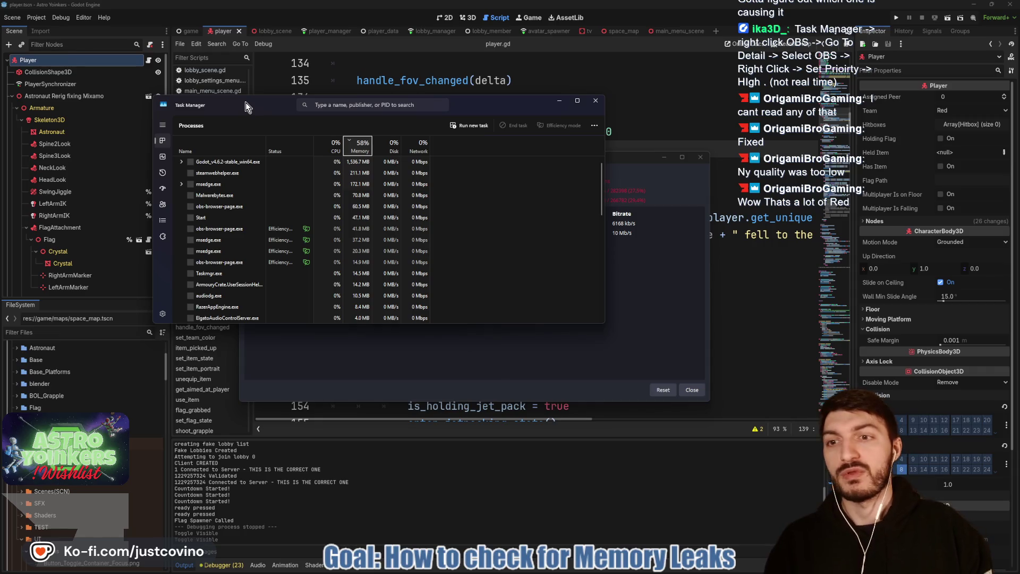
Step: Move Task Manager lower on screen, browse the process list, and focus the process search
{"action": "left_click_drag", "start_coordinate": [251, 103], "coordinate": [249, 161]}
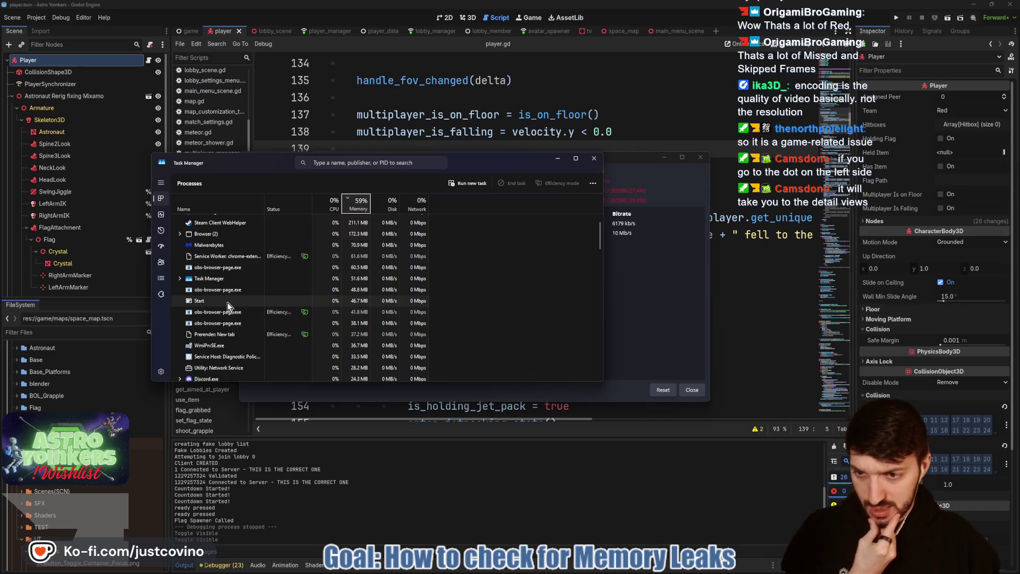
{"action": "scroll", "coordinate": [227, 305], "scroll_direction": "down", "scroll_amount": 1}
{"action": "scroll", "coordinate": [227, 310], "scroll_direction": "down", "scroll_amount": 1}
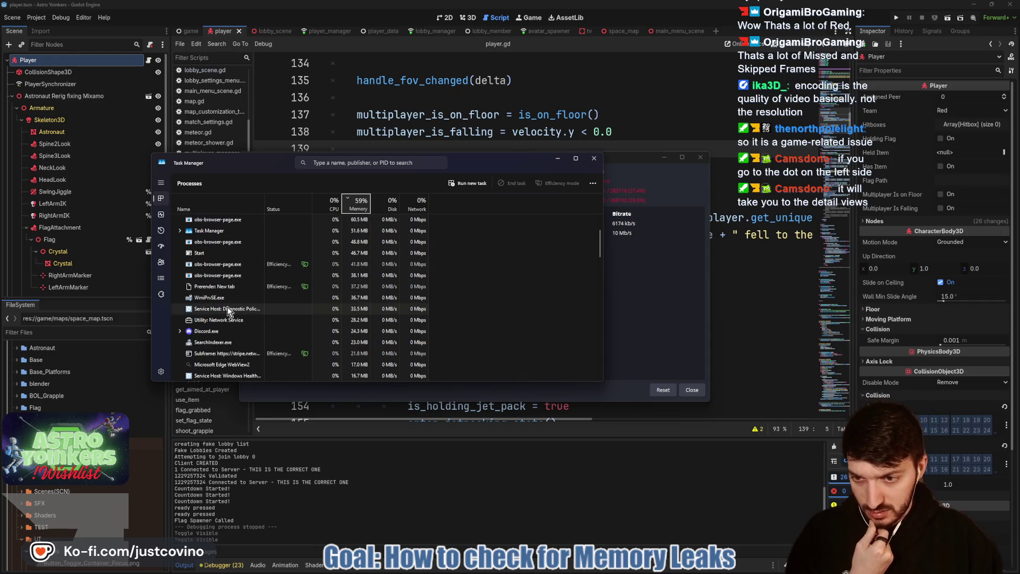
{"action": "scroll", "coordinate": [226, 316], "scroll_direction": "down", "scroll_amount": 1}
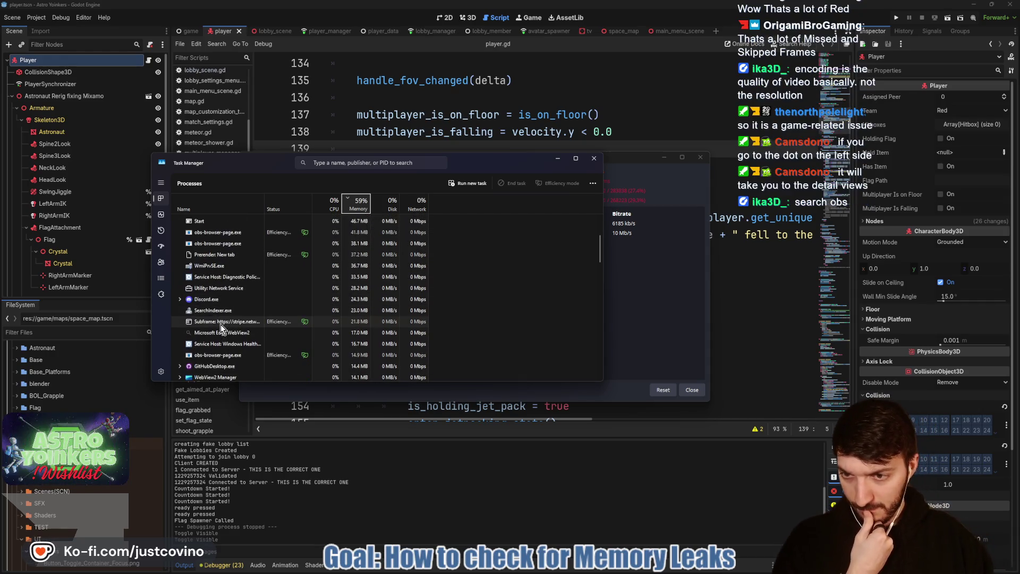
{"action": "scroll", "coordinate": [225, 323], "scroll_direction": "down", "scroll_amount": 1}
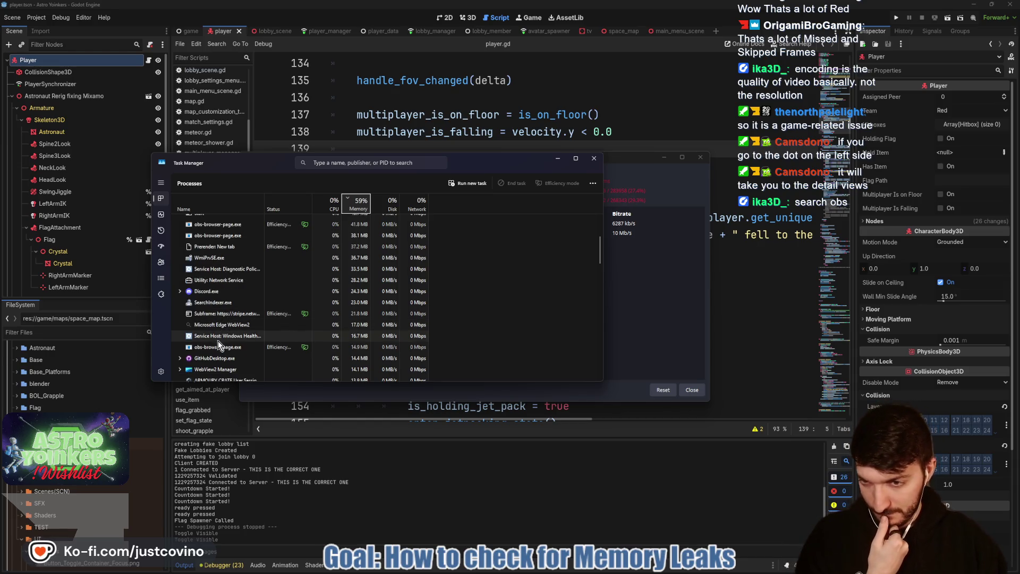
{"action": "scroll", "coordinate": [219, 340], "scroll_direction": "up", "scroll_amount": 2}
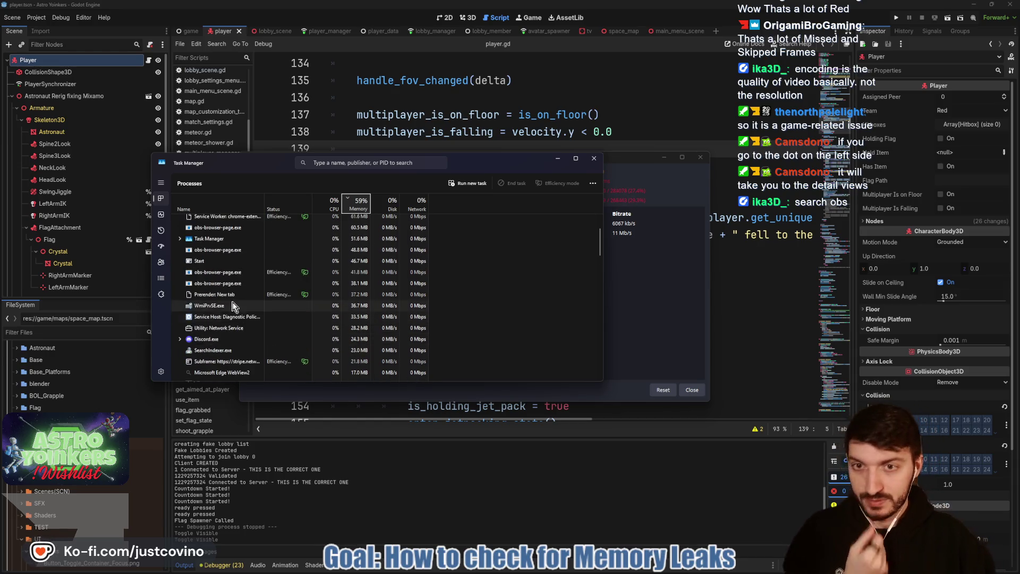
{"action": "left_click", "coordinate": [336, 163]}
Step: Filter processes by 'obs', close the OBS Stats window, and select the obs64.exe process
{"action": "type", "text": "obs"}
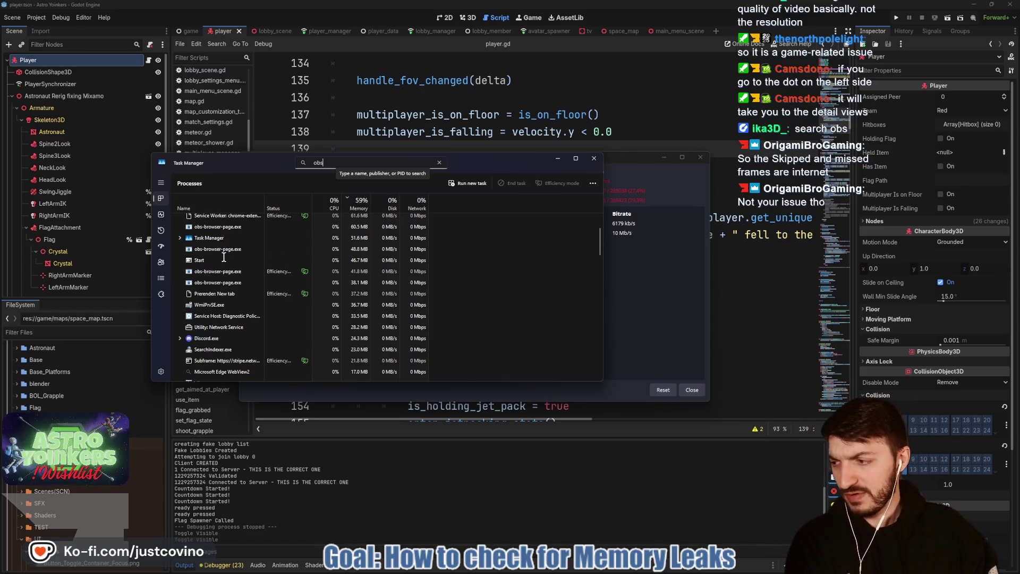
{"action": "left_click", "coordinate": [701, 159]}
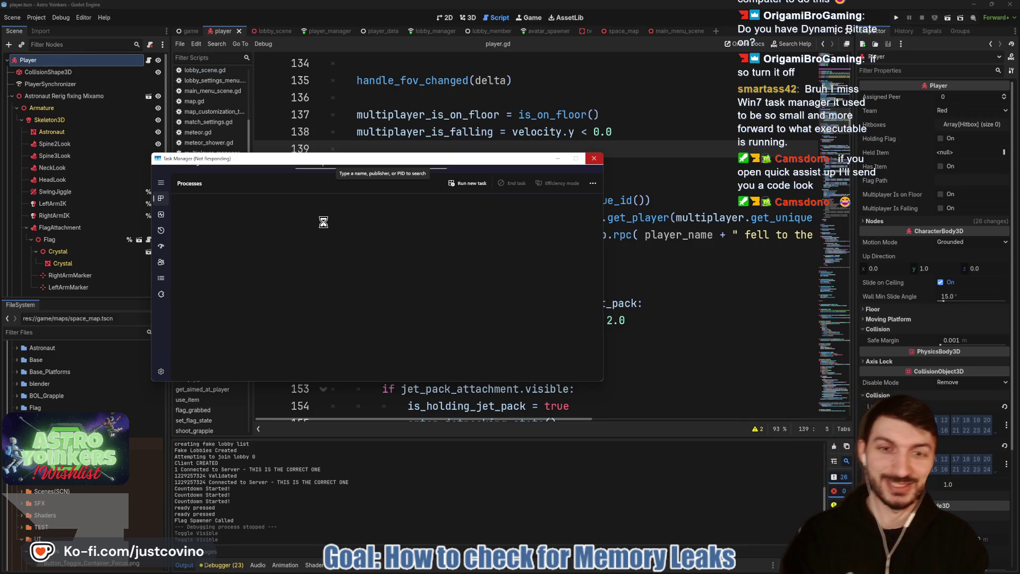
{"action": "type", "text": "obs"}
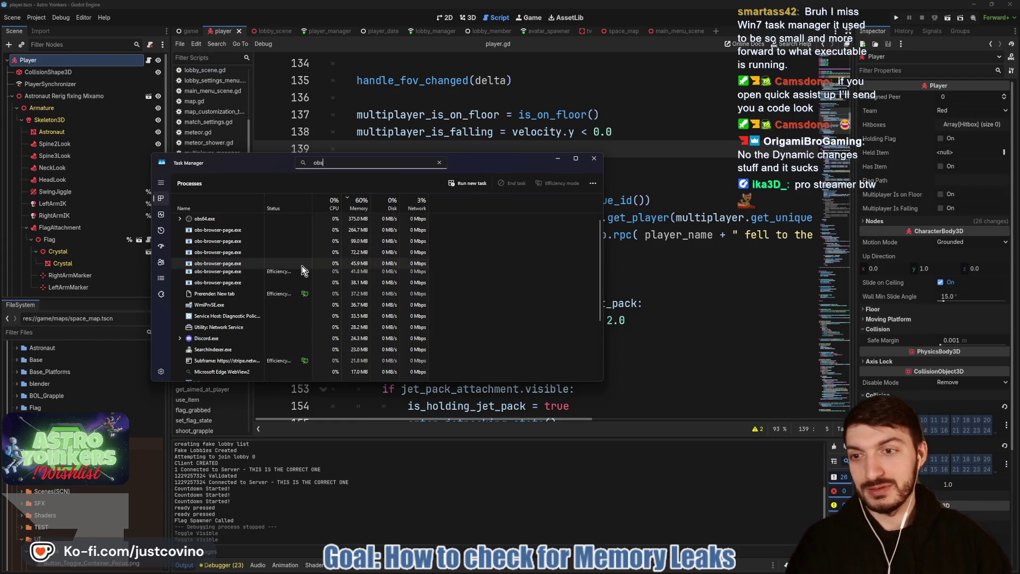
{"action": "left_click", "coordinate": [216, 219]}
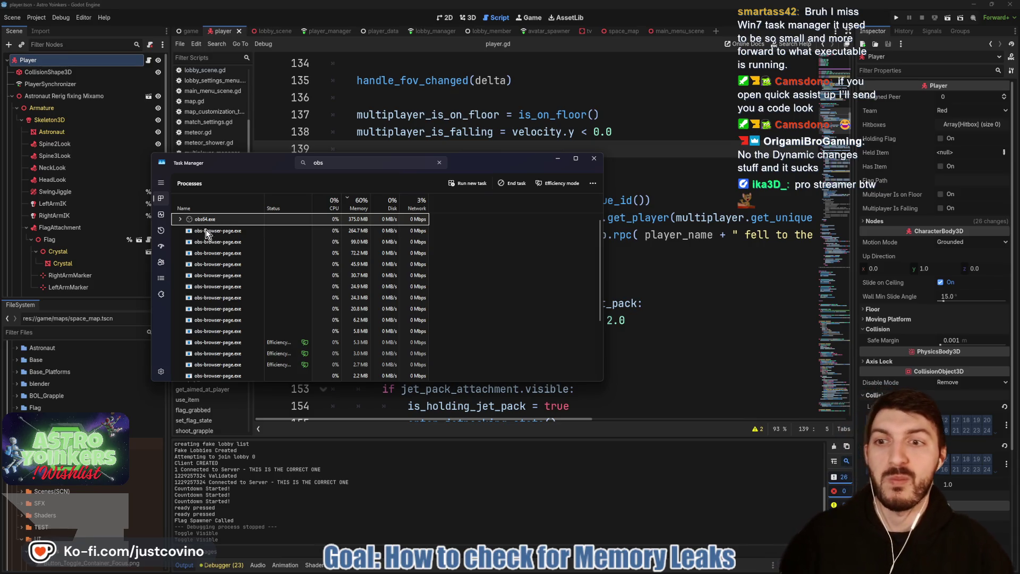
{"action": "right_click", "coordinate": [213, 218]}
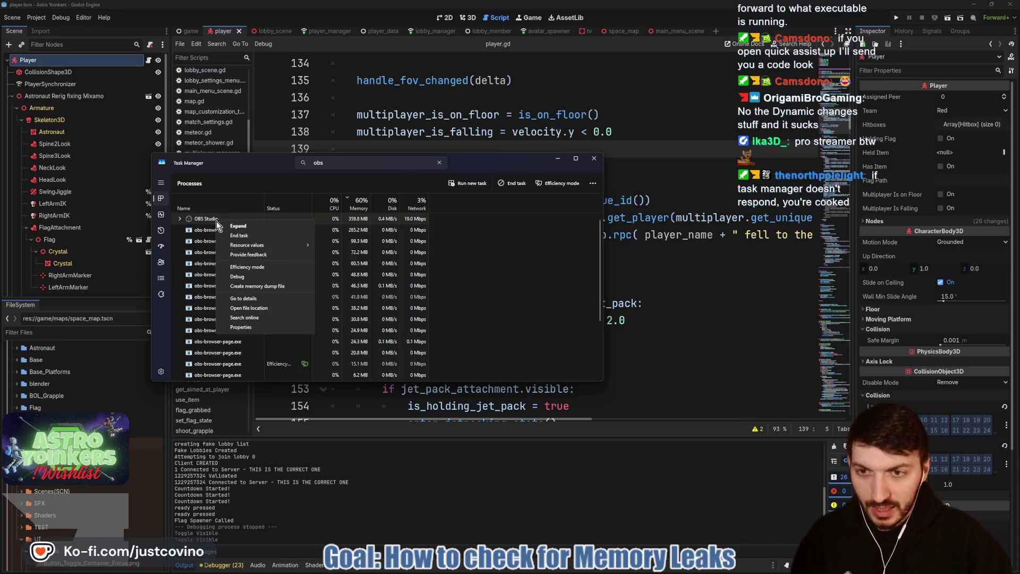
Step: Go to details for OBS Studio and clear the 'obs' search filter
{"action": "left_click", "coordinate": [252, 298]}
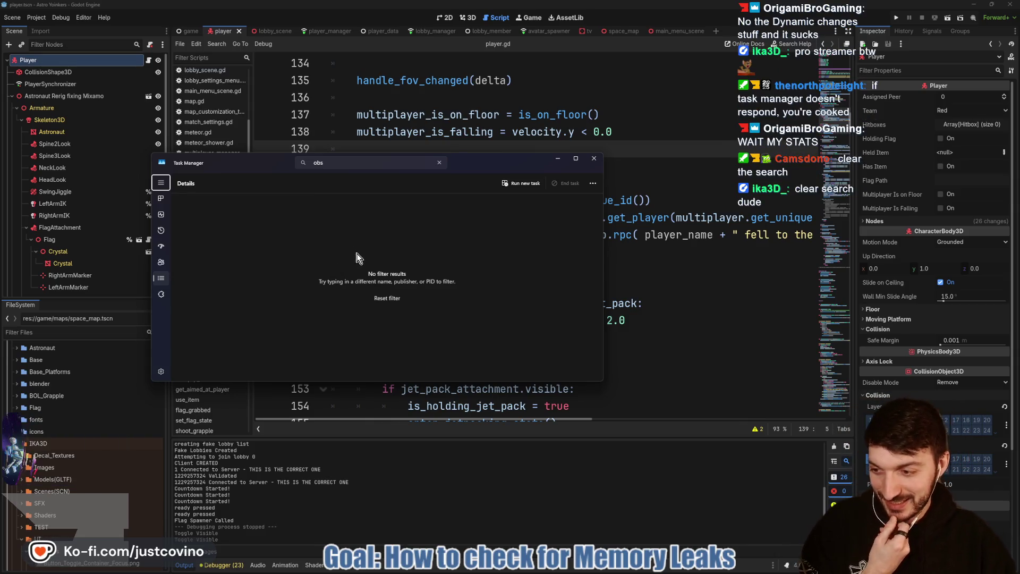
{"action": "left_click", "coordinate": [439, 163]}
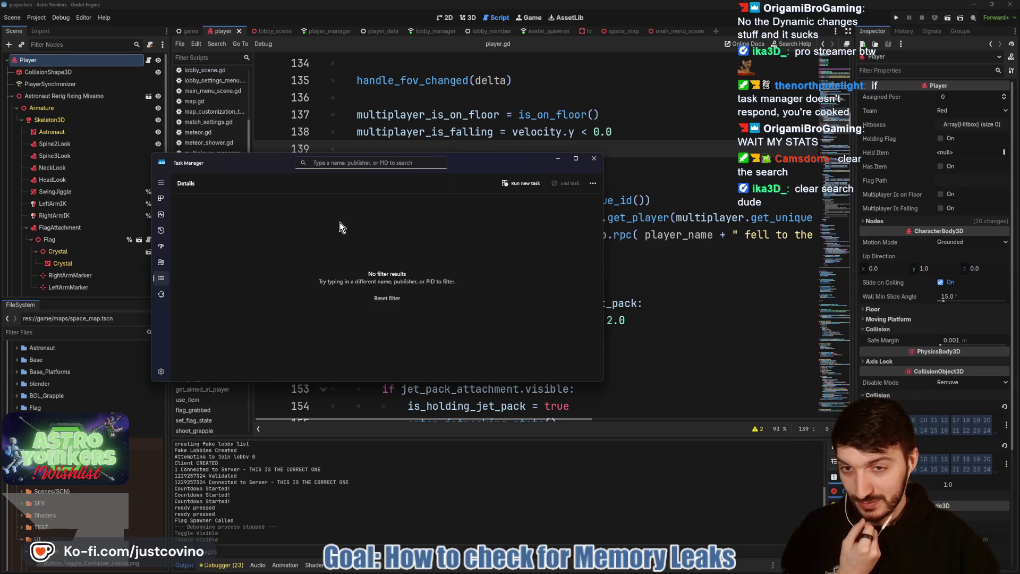
Step: Return to the full unfiltered Processes list and select the OBS Studio process
{"action": "left_click", "coordinate": [380, 297]}
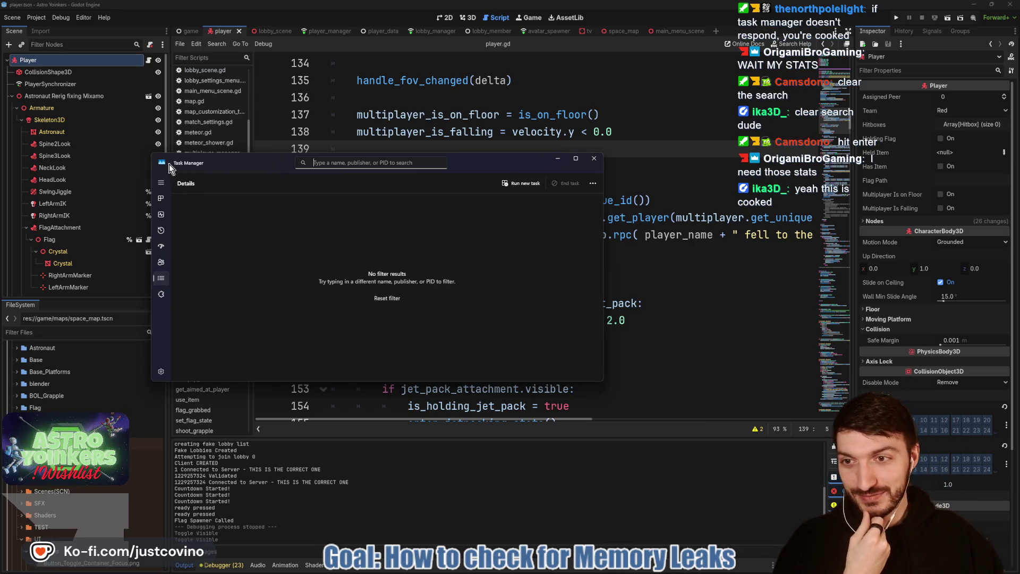
{"action": "left_click", "coordinate": [159, 201]}
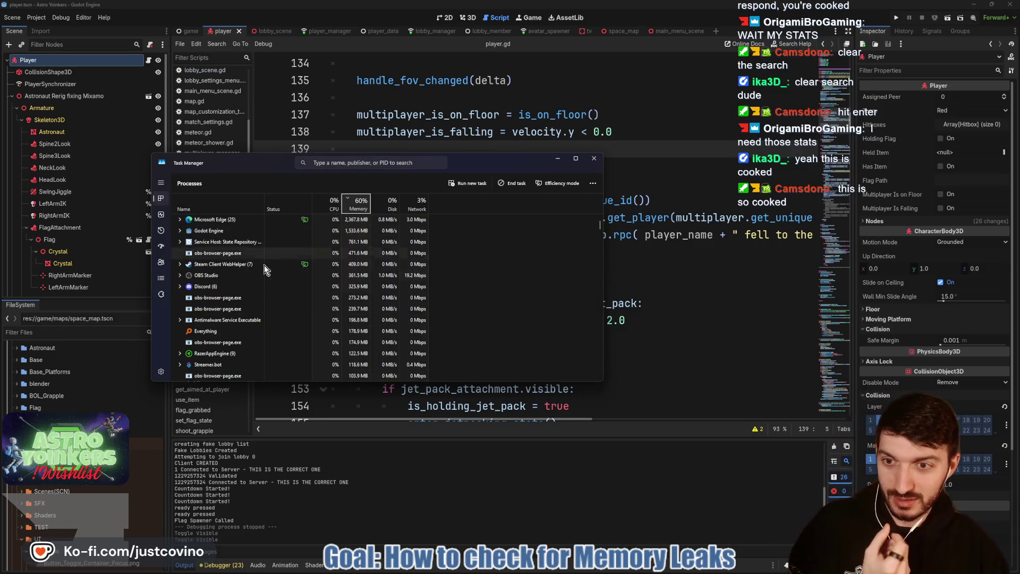
{"action": "left_click", "coordinate": [224, 276]}
Step: Open OBS Studio's Details view, shift the window up, then return to the Processes list
{"action": "right_click", "coordinate": [223, 279]}
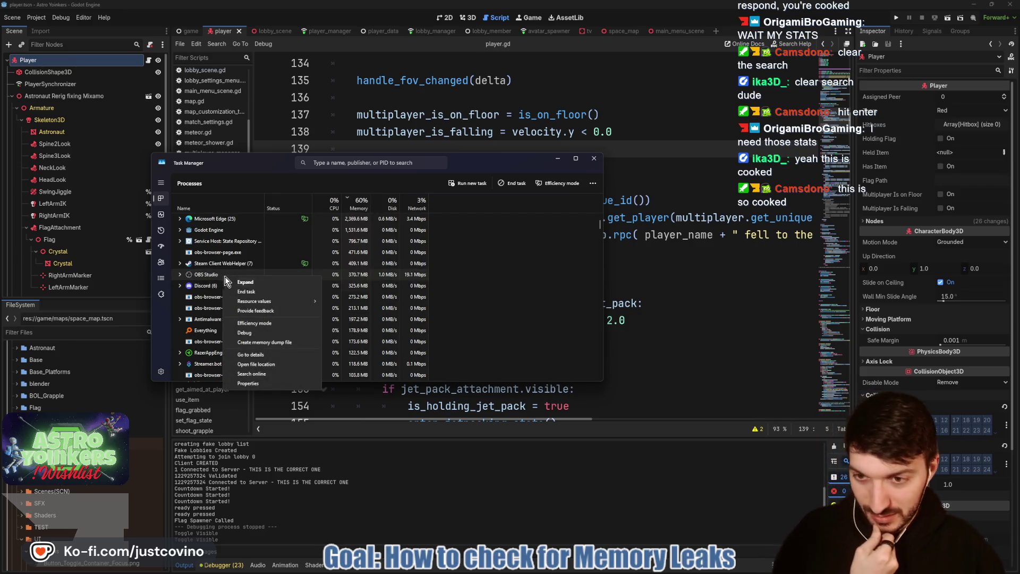
{"action": "mouse_move", "coordinate": [256, 301]}
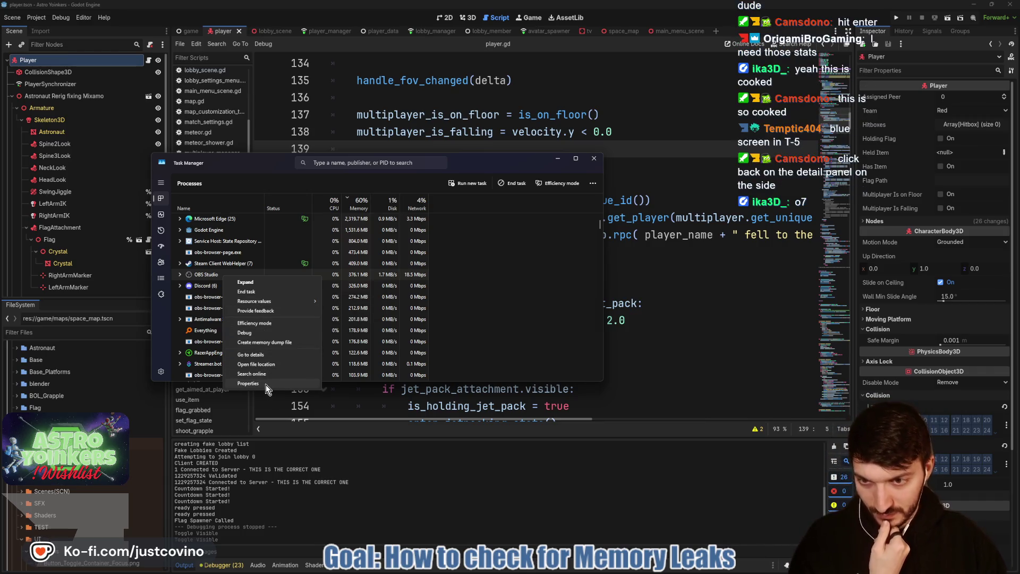
{"action": "left_click", "coordinate": [246, 355]}
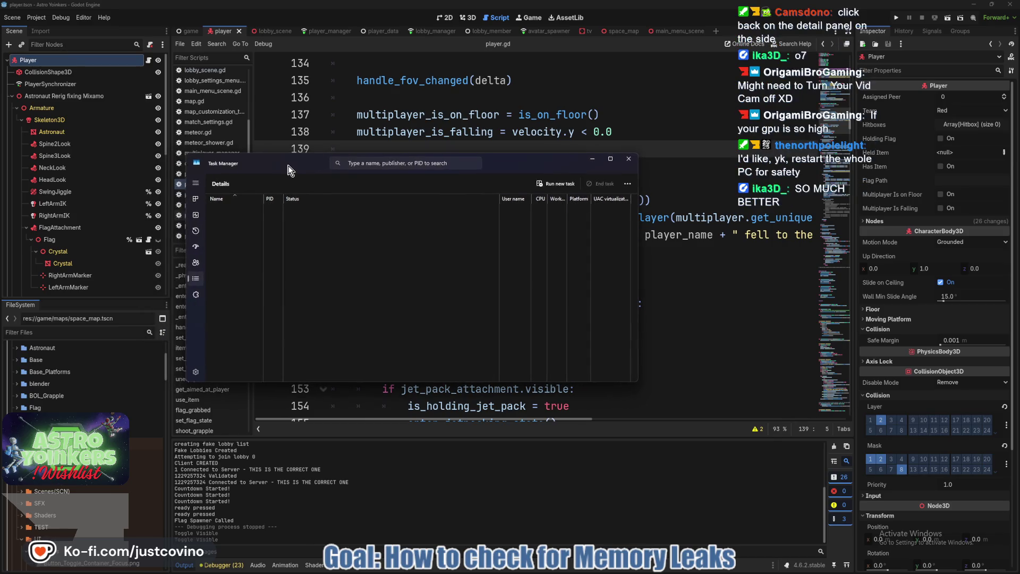
{"action": "left_click_drag", "start_coordinate": [253, 165], "coordinate": [261, 149]}
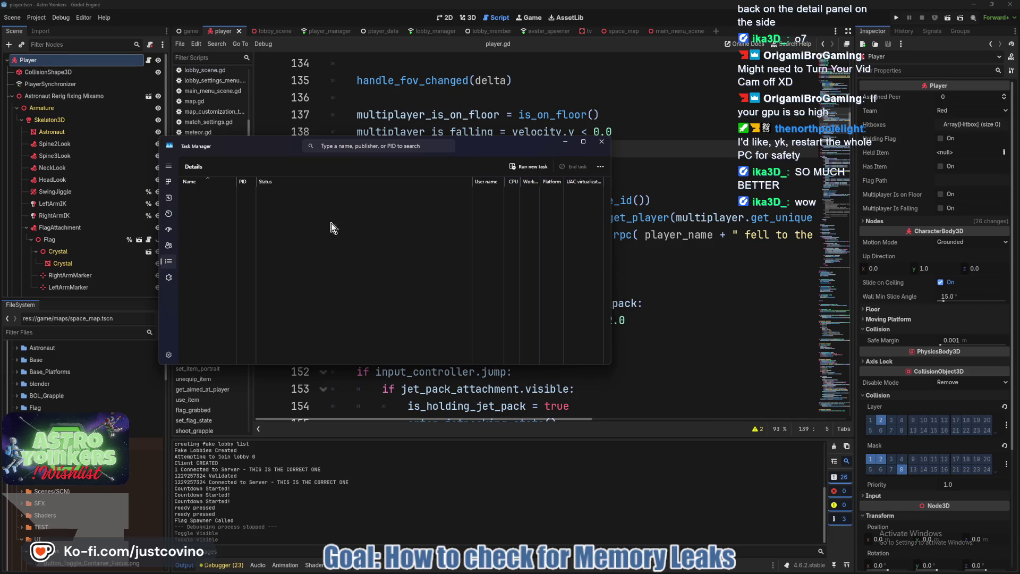
{"action": "left_click", "coordinate": [170, 182]}
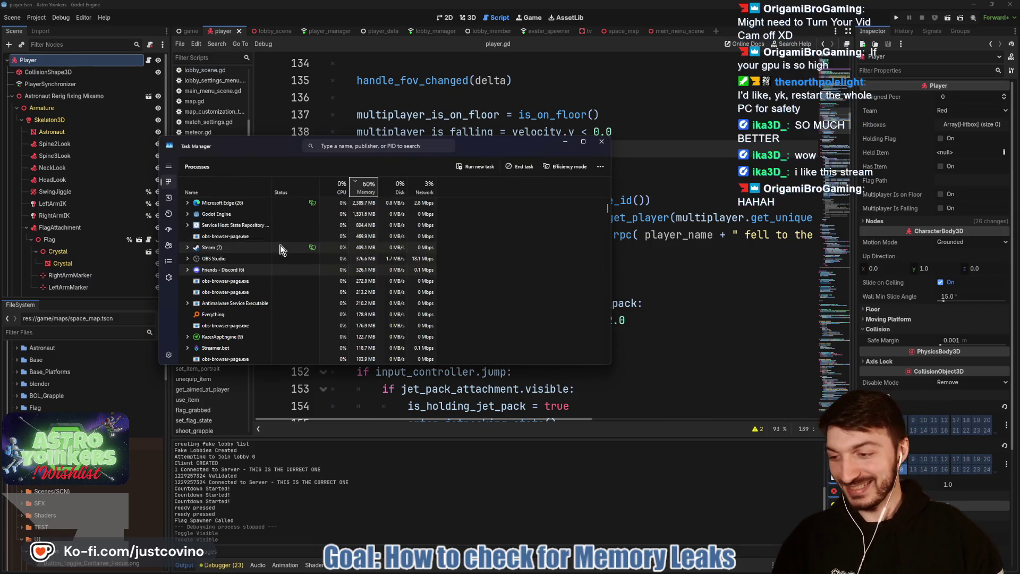
Step: Review obs64.exe's file properties from the OBS Studio process, then display the GPU performance graphs
{"action": "right_click", "coordinate": [227, 260]}
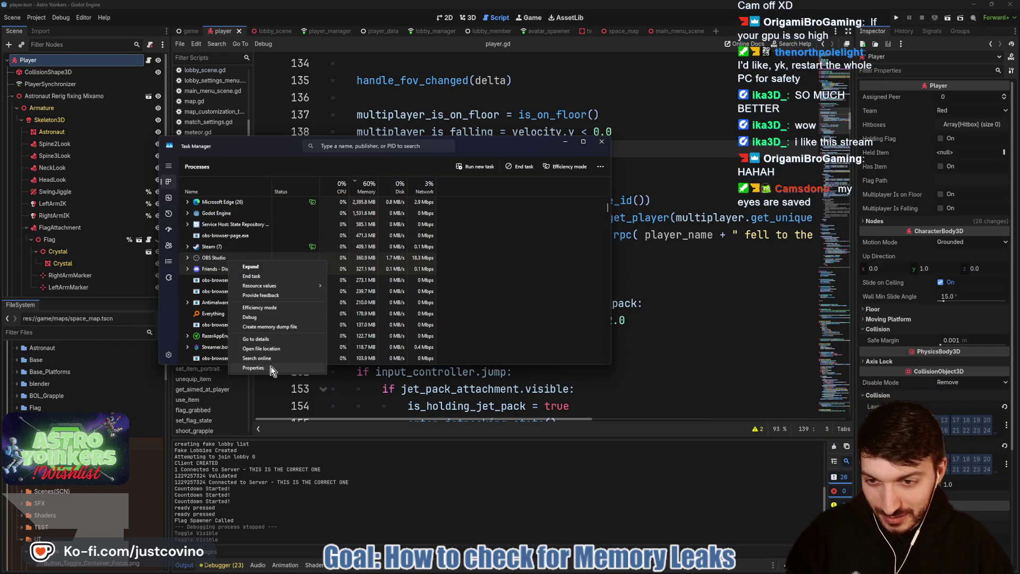
{"action": "left_click", "coordinate": [253, 368]}
{"action": "left_click_drag", "start_coordinate": [327, 356], "coordinate": [311, 179]}
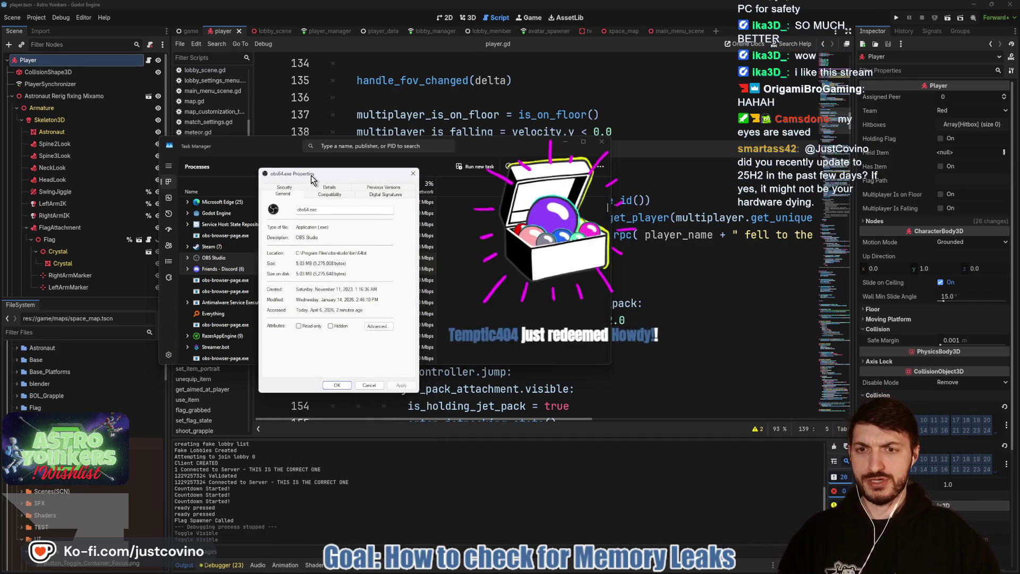
{"action": "mouse_move", "coordinate": [311, 179]}
{"action": "left_mouse_down"}
{"action": "mouse_move", "coordinate": [307, 206]}
{"action": "mouse_move", "coordinate": [291, 197]}
{"action": "left_mouse_up"}
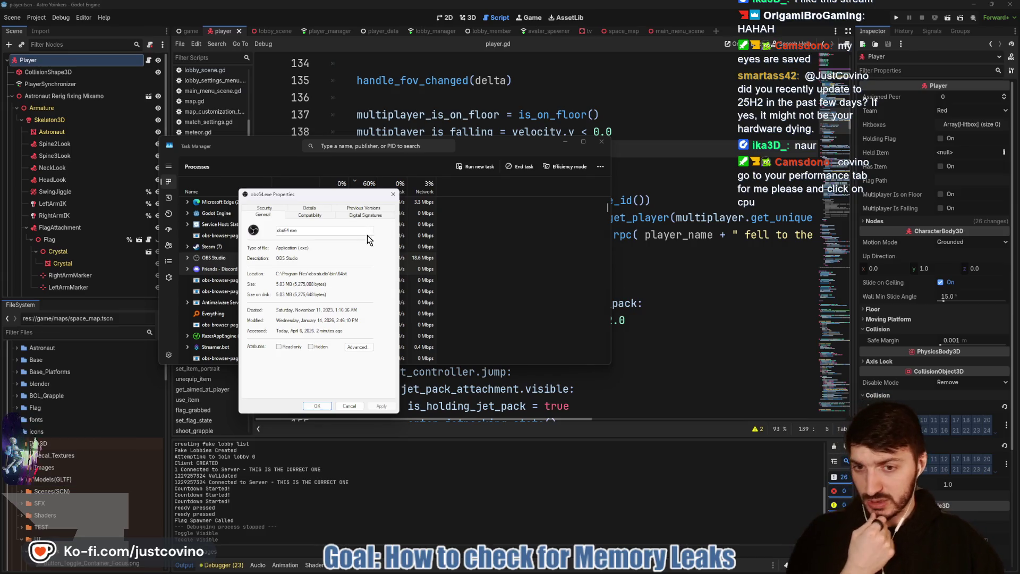
{"action": "left_click", "coordinate": [393, 195]}
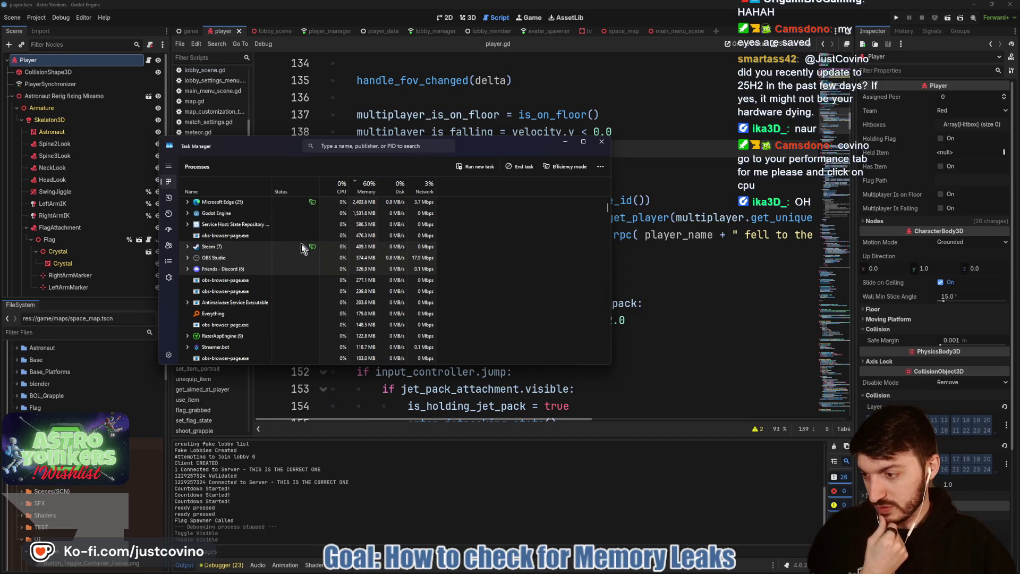
{"action": "left_click", "coordinate": [168, 198]}
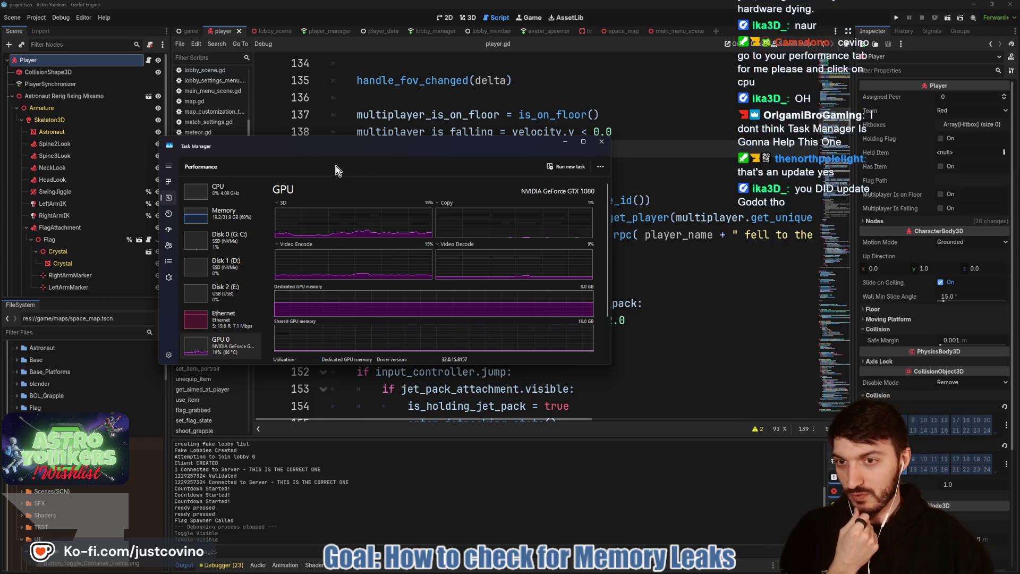
Step: Raise the Task Manager window to view the GTX 1080 graphs, then close Task Manager
{"action": "left_click_drag", "start_coordinate": [314, 149], "coordinate": [317, 106]}
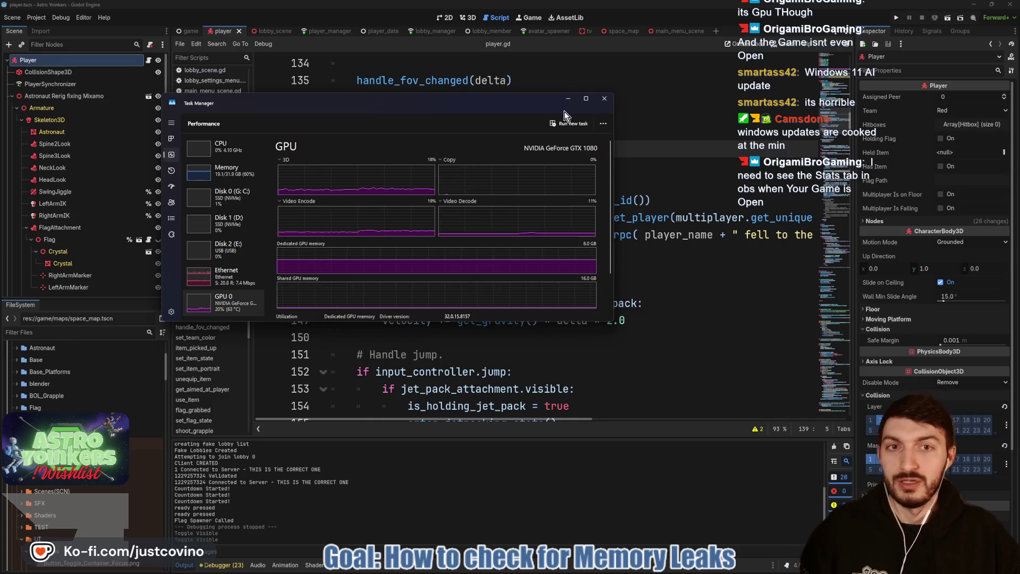
{"action": "left_click", "coordinate": [604, 102]}
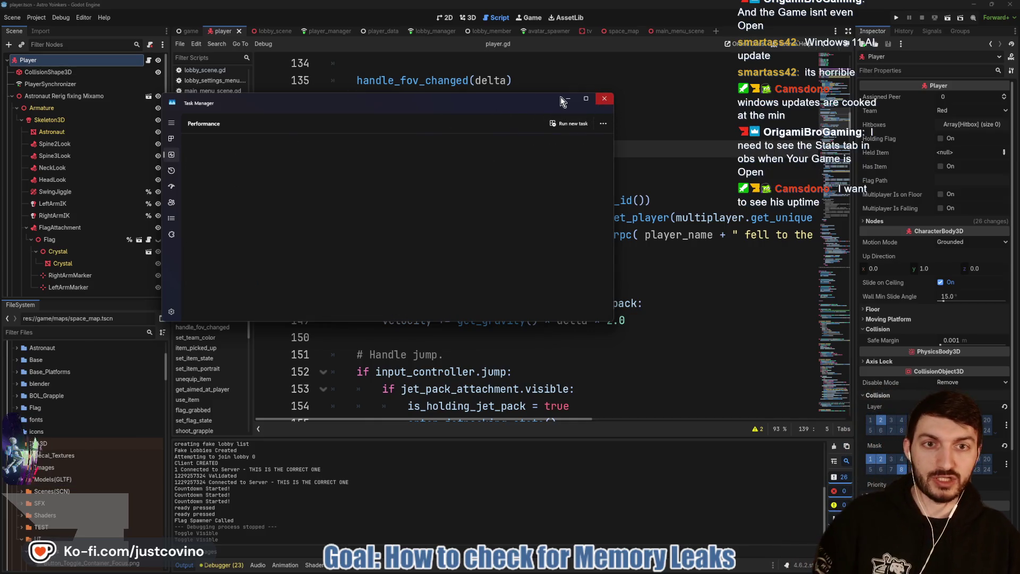